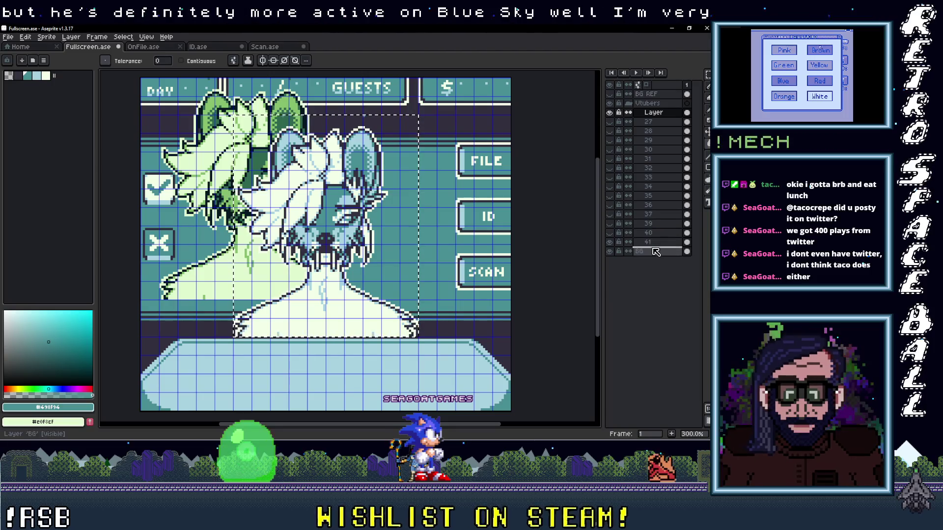
# - Move the pasted portrait's layer down above BG and rename it 42
pyautogui.click(654, 113)
pyautogui.moveTo(654, 112); pyautogui.dragTo(654, 244)
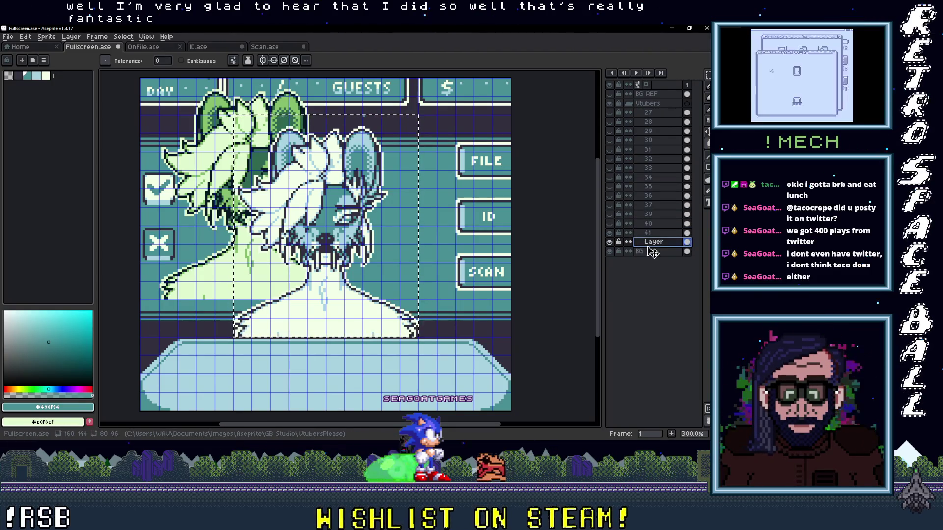
pyautogui.doubleClick(654, 242)
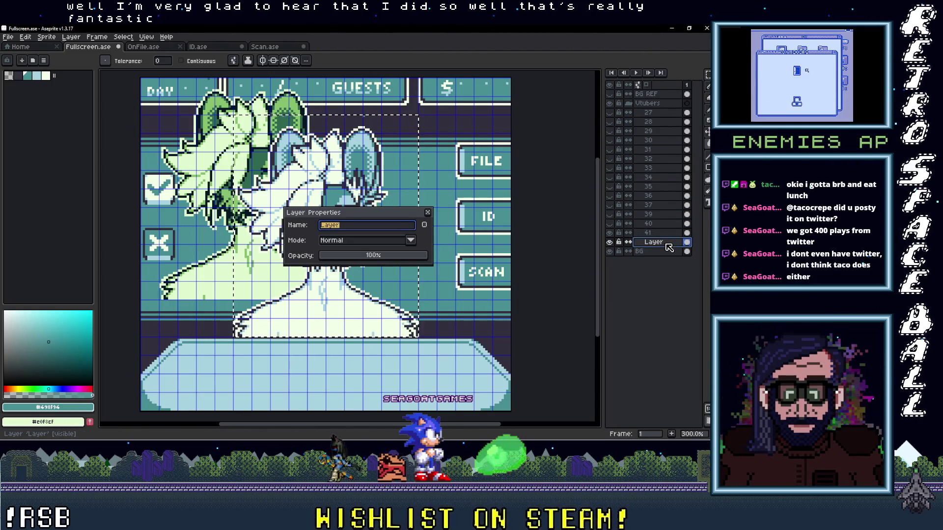
pyautogui.write('42')
pyautogui.press('Return')
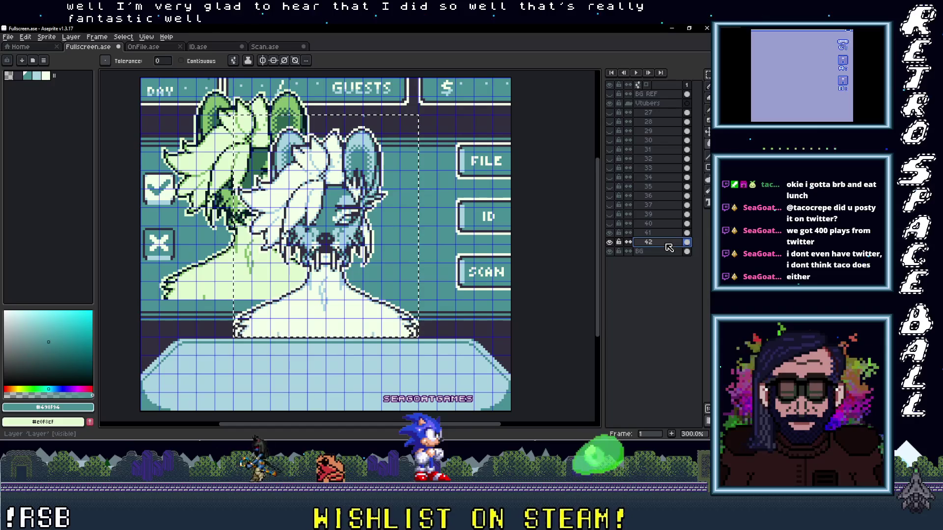
pyautogui.press('m')
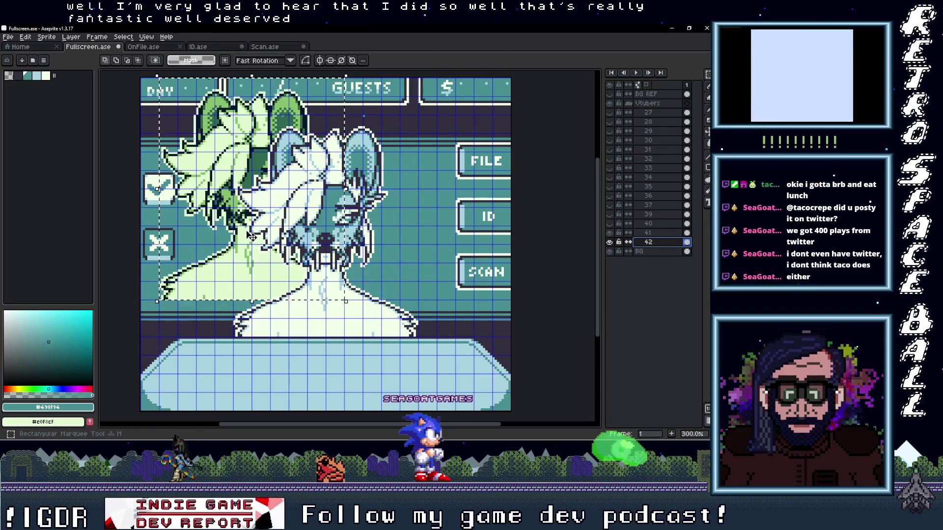
# - Centre the portrait in the scanner frame and toggle layer visibility to show it
pyautogui.press('Delete')
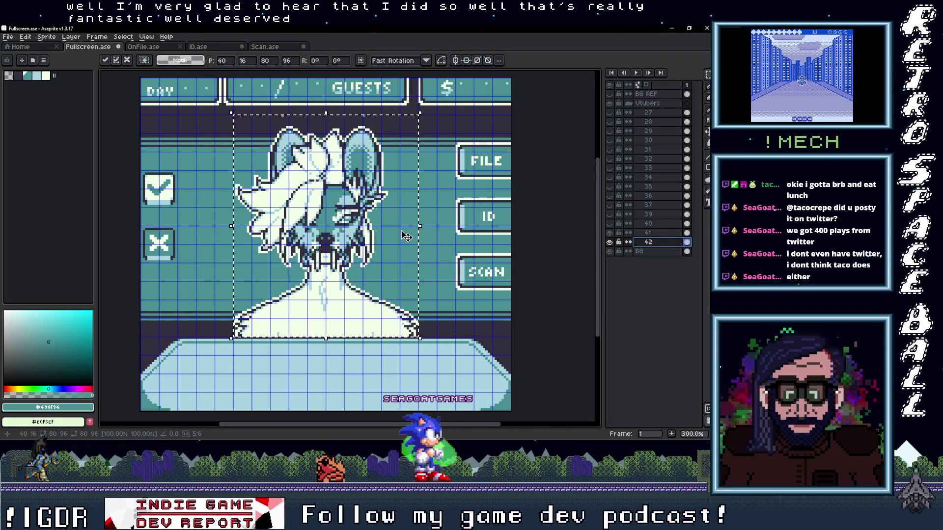
pyautogui.click(609, 241)
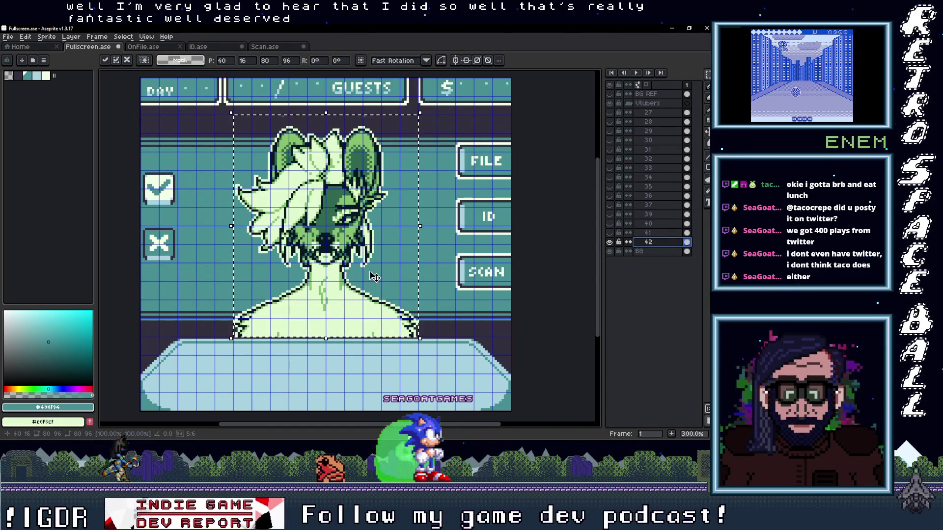
pyautogui.scroll(1, 375, 277)
pyautogui.scroll(1, 375, 276)
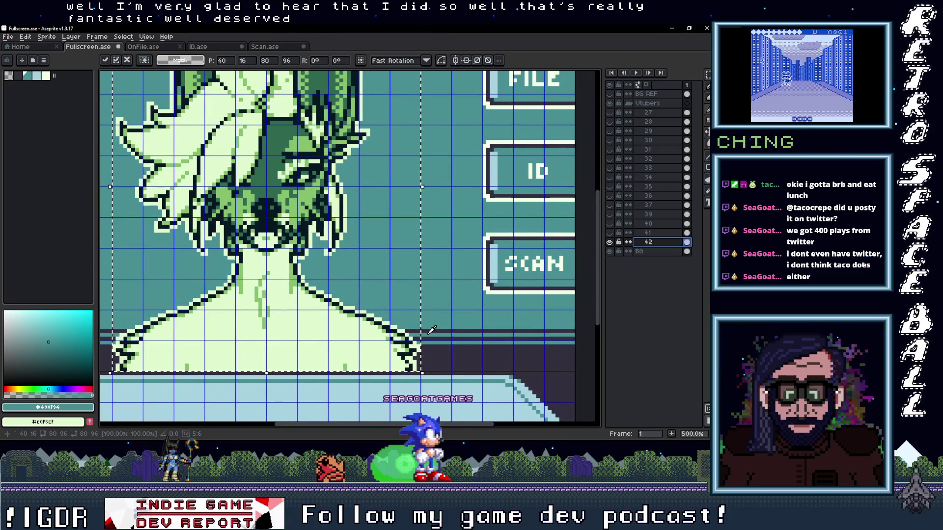
pyautogui.scroll(1, 432, 329)
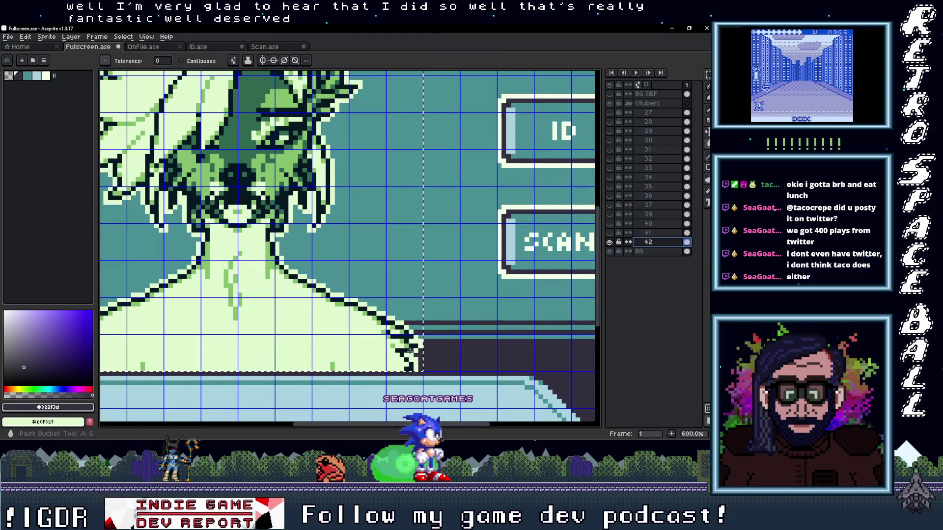
pyautogui.press('g')
pyautogui.keyDown('alt'); pyautogui.click(443, 308); pyautogui.keyUp('alt')
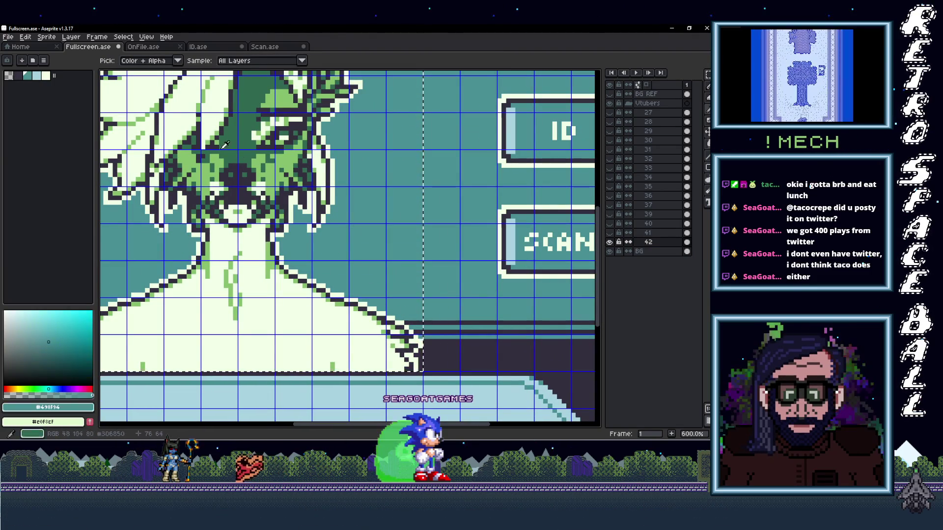
# - Sample light blue from the canvas and flood-fill the green face areas with it
pyautogui.press('alt')
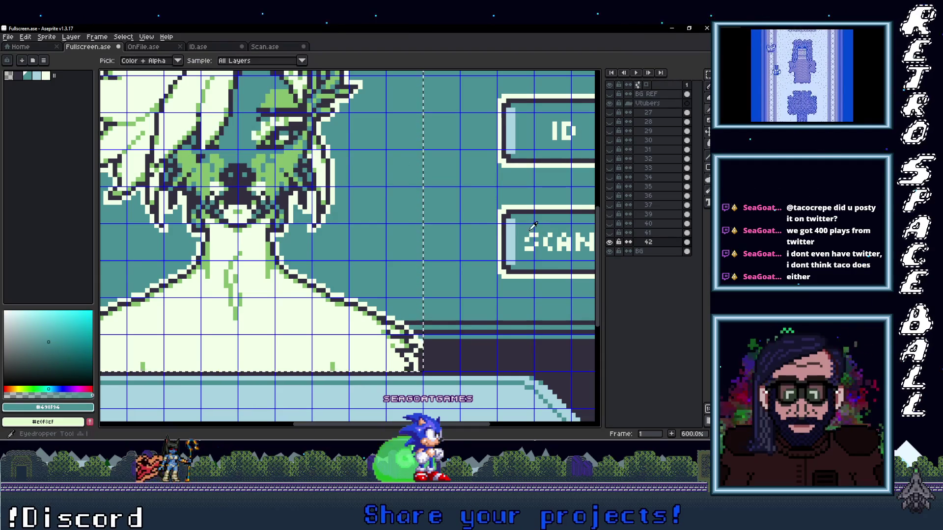
pyautogui.click(523, 224)
pyautogui.click(281, 185)
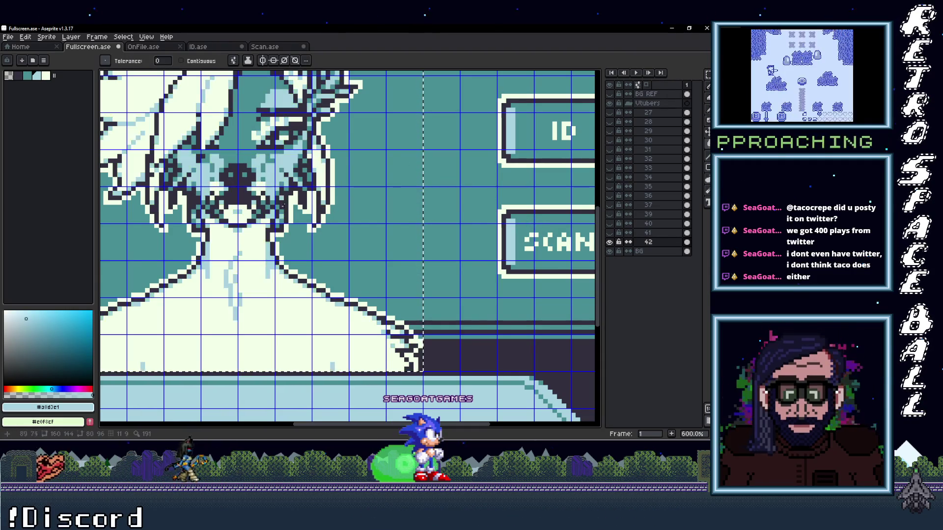
pyautogui.scroll(-3, 281, 186)
pyautogui.scroll(-2, 332, 243)
pyautogui.scroll(3, 377, 296)
pyautogui.scroll(1, 378, 296)
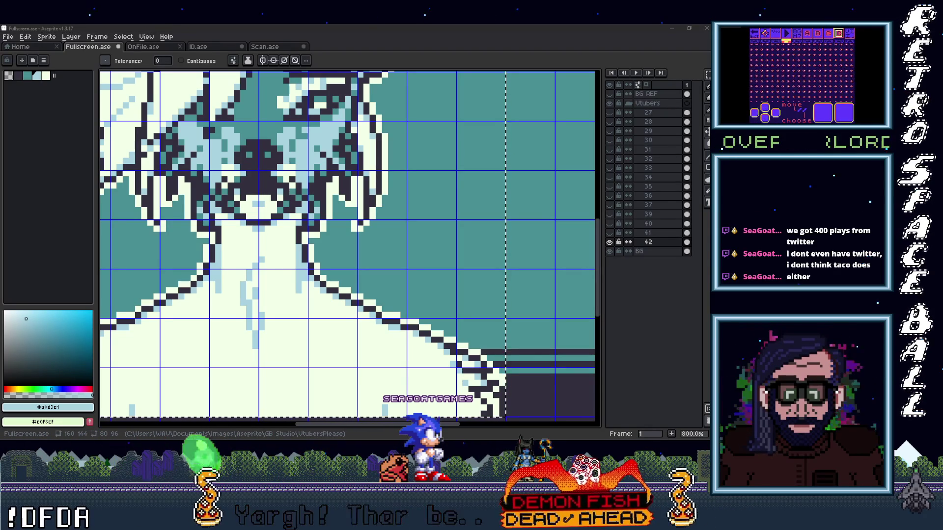
pyautogui.scroll(-2, 269, 251)
pyautogui.moveTo(269, 251); pyautogui.dragTo(310, 265)
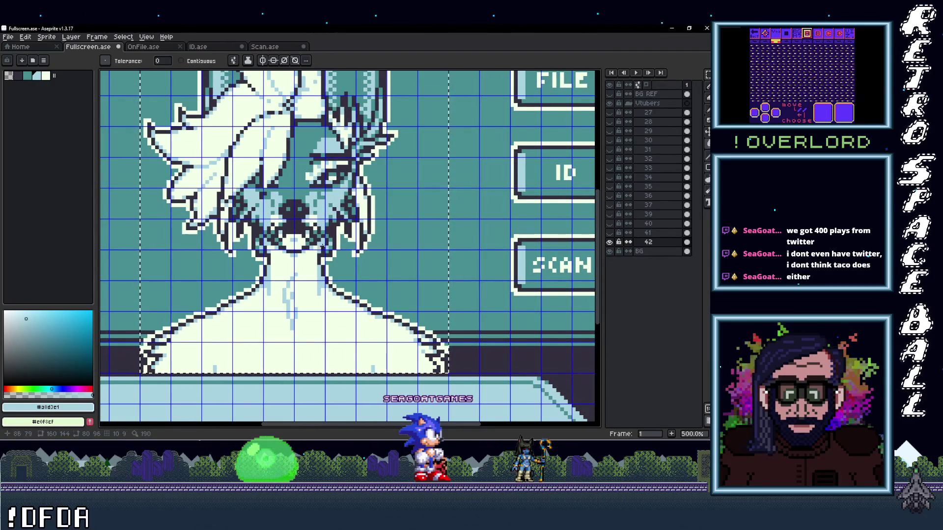
pyautogui.scroll(-1, 319, 249)
pyautogui.scroll(-1, 318, 250)
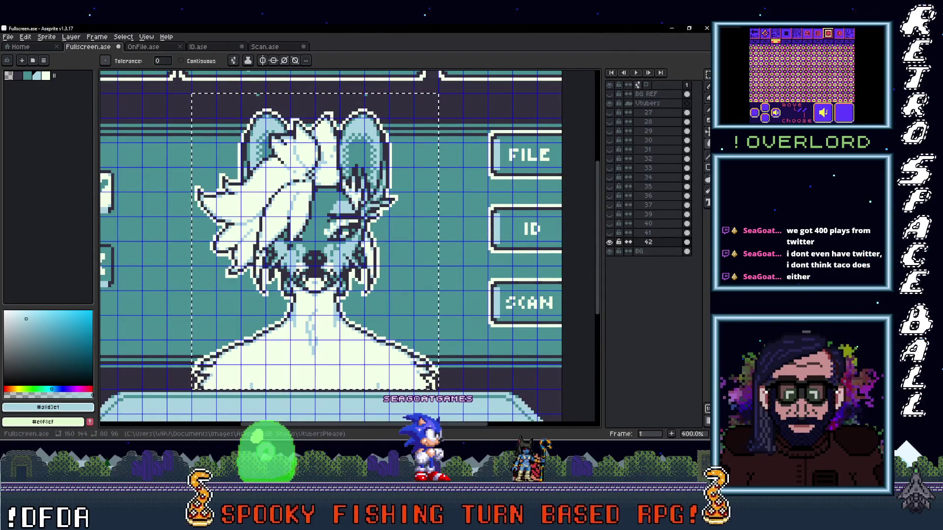
# - Paste the next green portrait from the folder, name its layer 43 and hide layer 42
pyautogui.hotkey('alt', 'Tab')
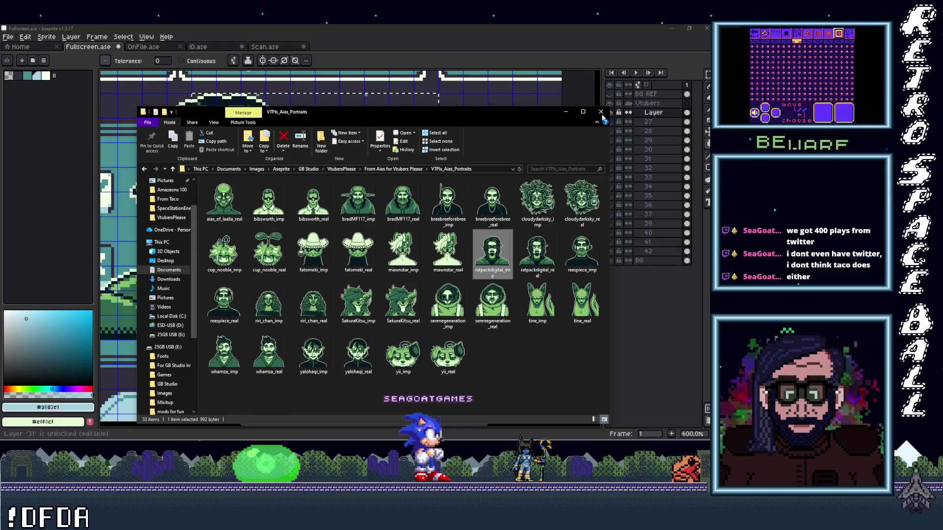
pyautogui.click(655, 124)
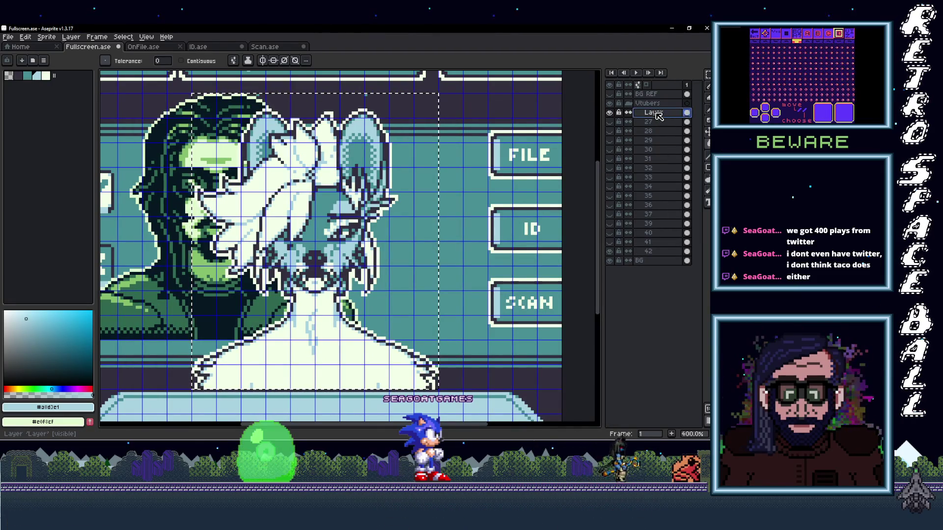
pyautogui.doubleClick(660, 252)
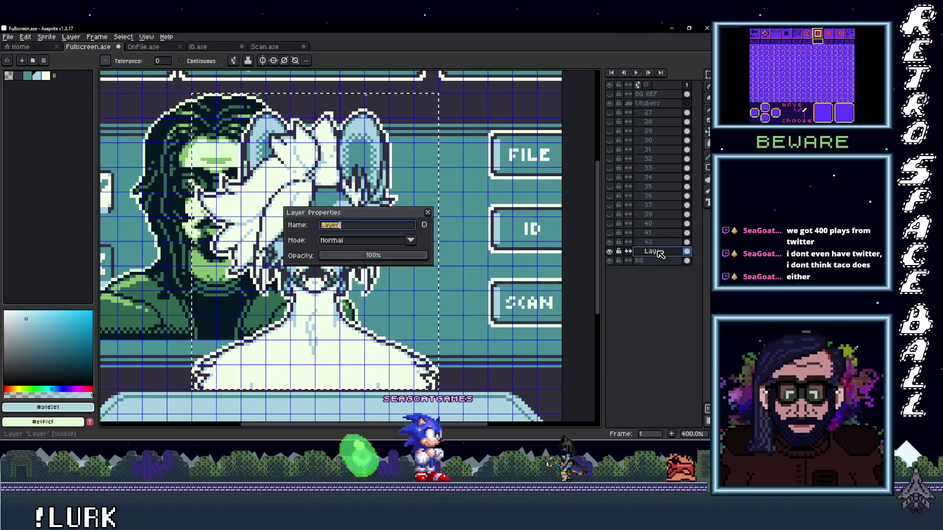
pyautogui.write('43')
pyautogui.press('Return')
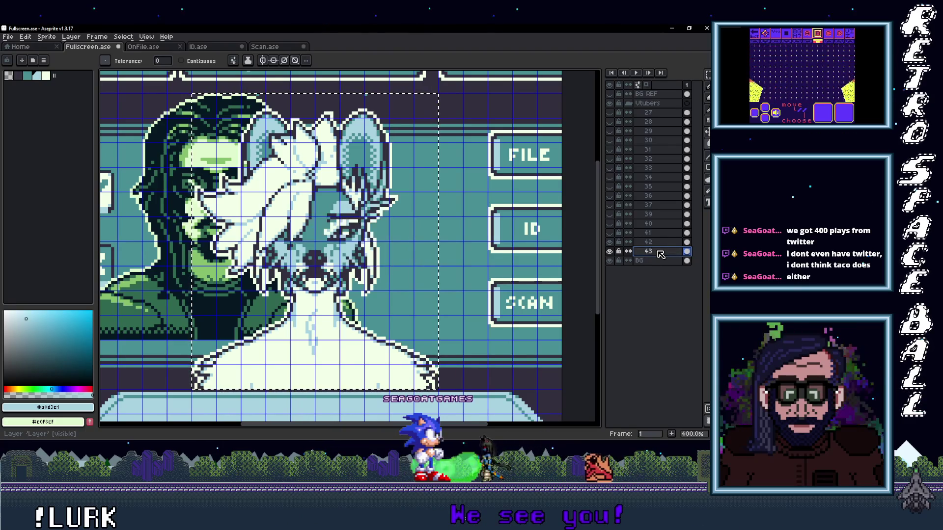
pyautogui.click(610, 251)
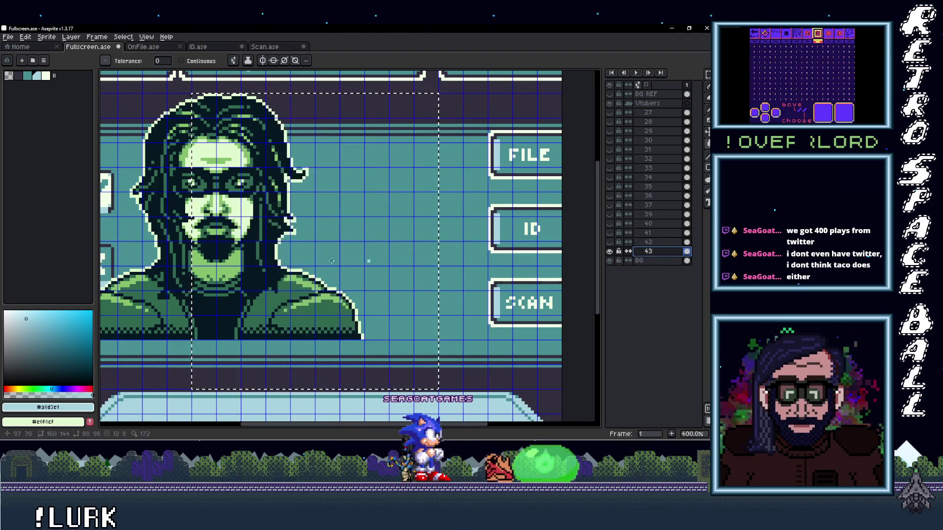
pyautogui.press('v')
# - Drag the bearded portrait toward the frame centre and fill its darkest pixels dark purple
pyautogui.moveTo(230, 240)
pyautogui.mouseDown()
pyautogui.moveTo(329, 285)
pyautogui.moveTo(323, 297)
pyautogui.mouseUp()
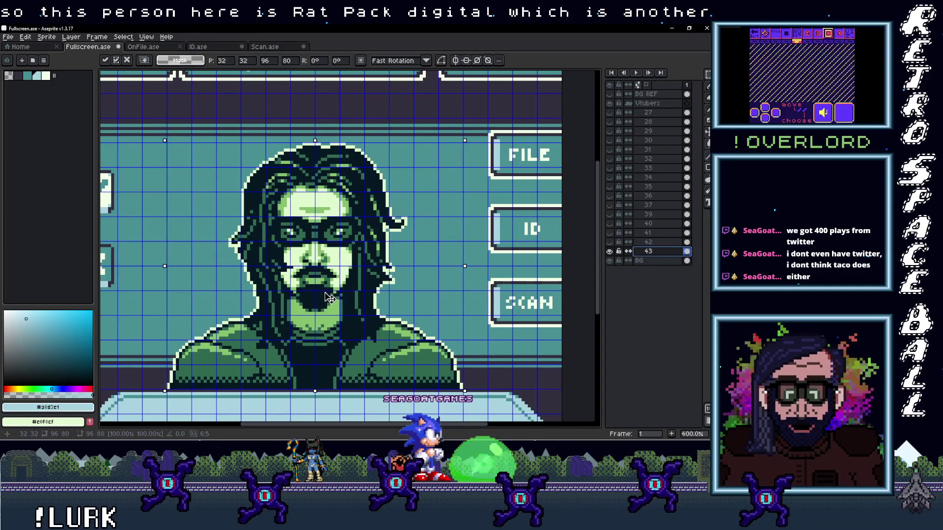
pyautogui.scroll(-1, 323, 297)
pyautogui.scroll(-2, 313, 298)
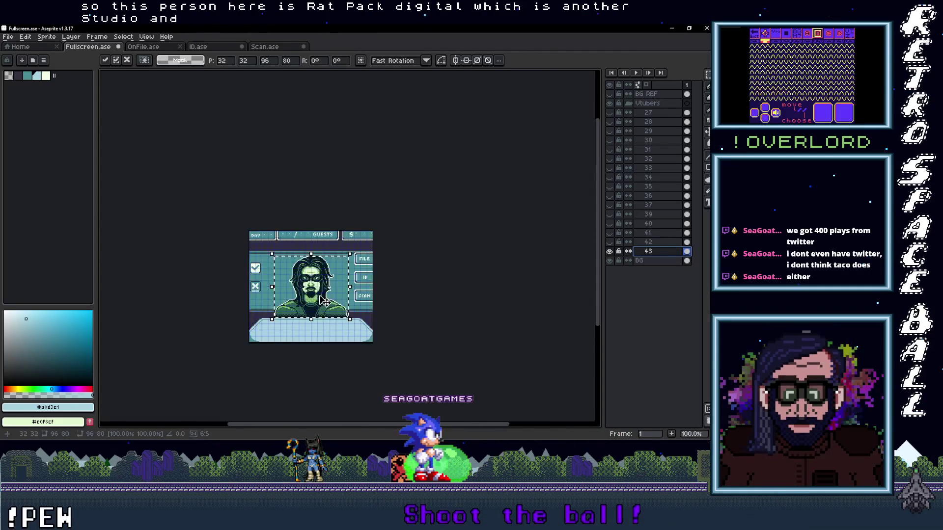
pyautogui.scroll(2, 324, 300)
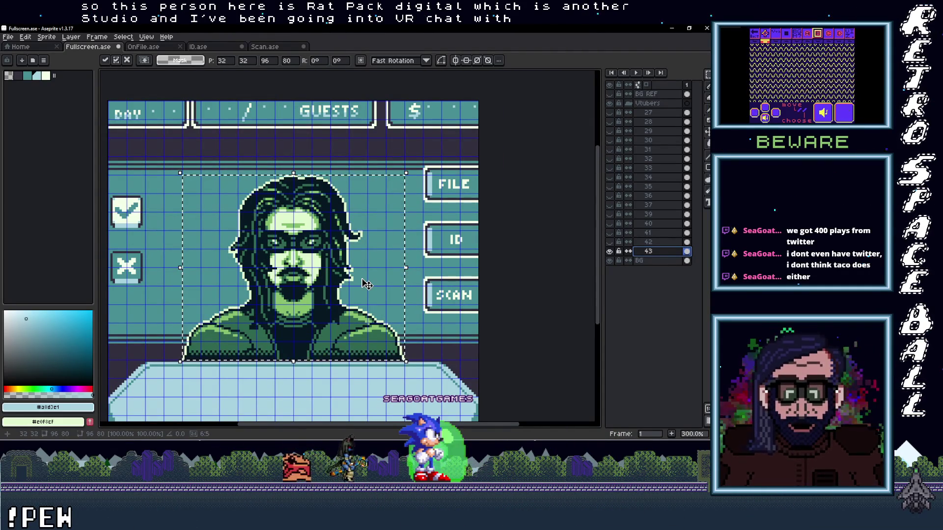
pyautogui.moveTo(367, 283); pyautogui.dragTo(412, 251)
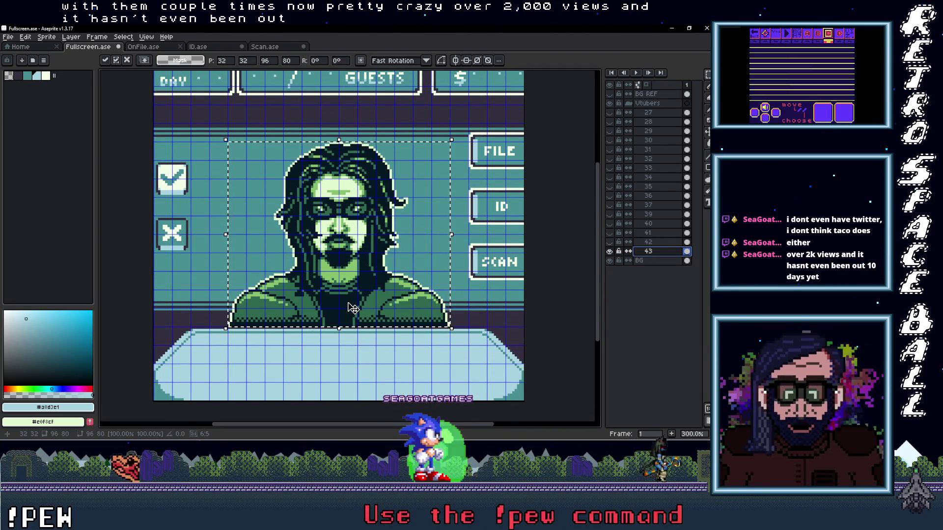
pyautogui.scroll(1, 353, 308)
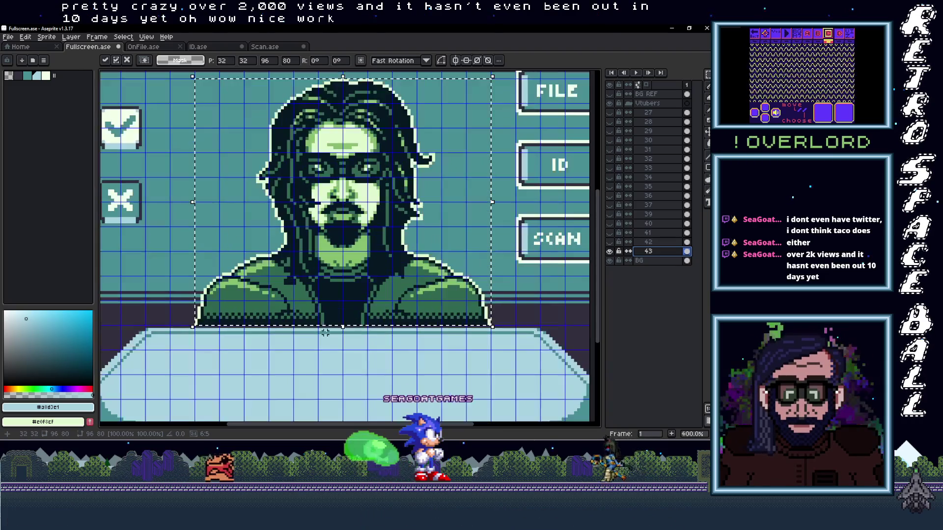
pyautogui.scroll(1, 383, 310)
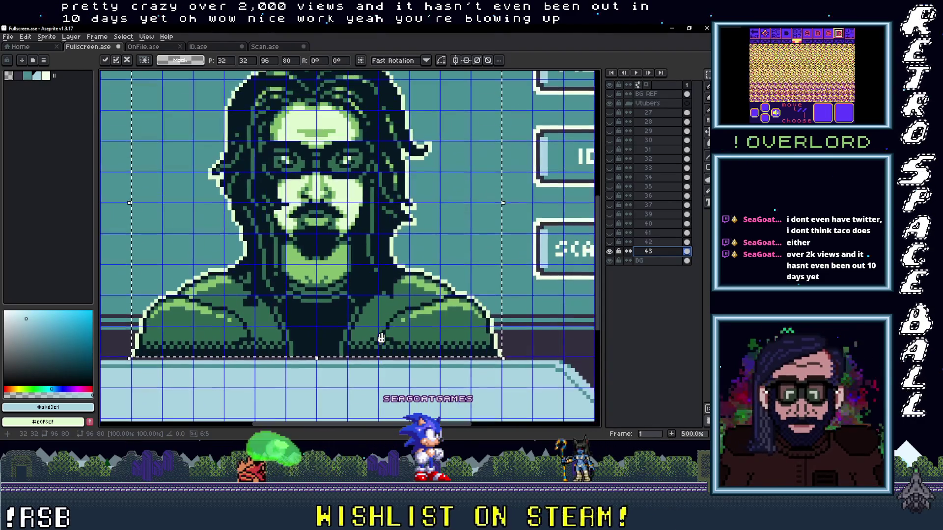
pyautogui.moveTo(391, 314); pyautogui.dragTo(386, 344)
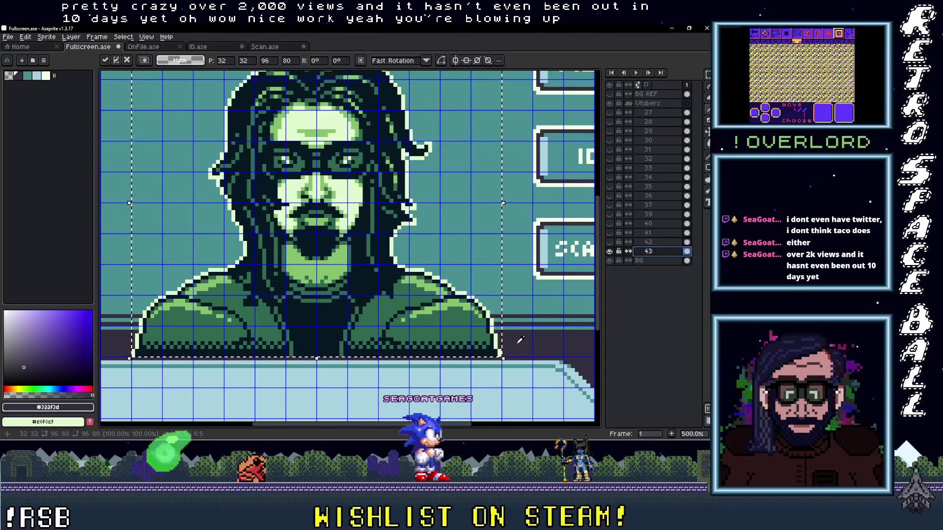
pyautogui.scroll(2, 502, 346)
pyautogui.press('g')
pyautogui.click(467, 349)
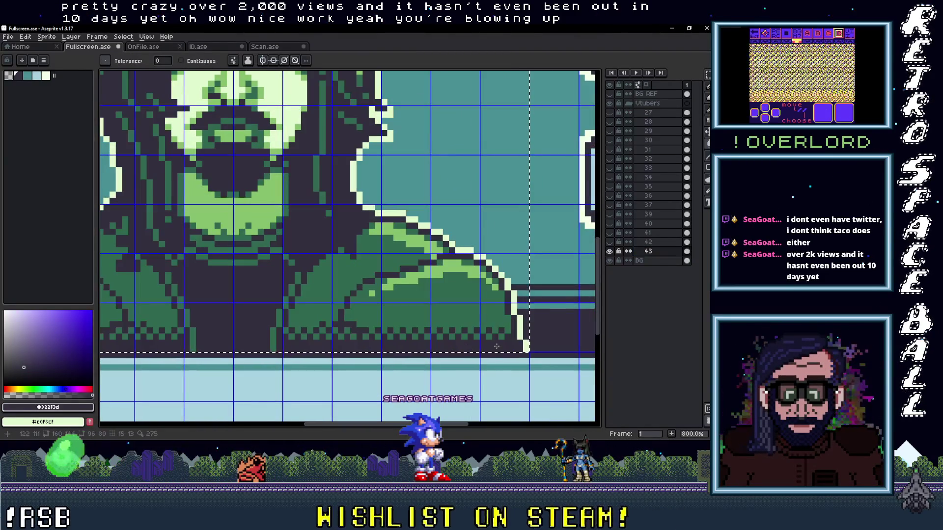
# - Sample pale cream and teal from the canvas and fill the remaining green shades
pyautogui.moveTo(528, 291); pyautogui.dragTo(490, 259)
pyautogui.keyDown('alt'); pyautogui.click(492, 262); pyautogui.keyUp('alt')
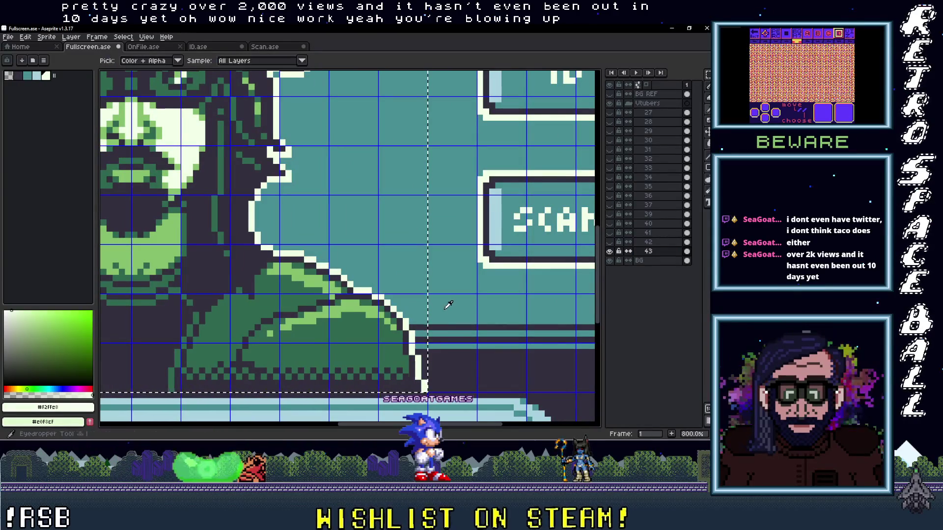
pyautogui.click(388, 336)
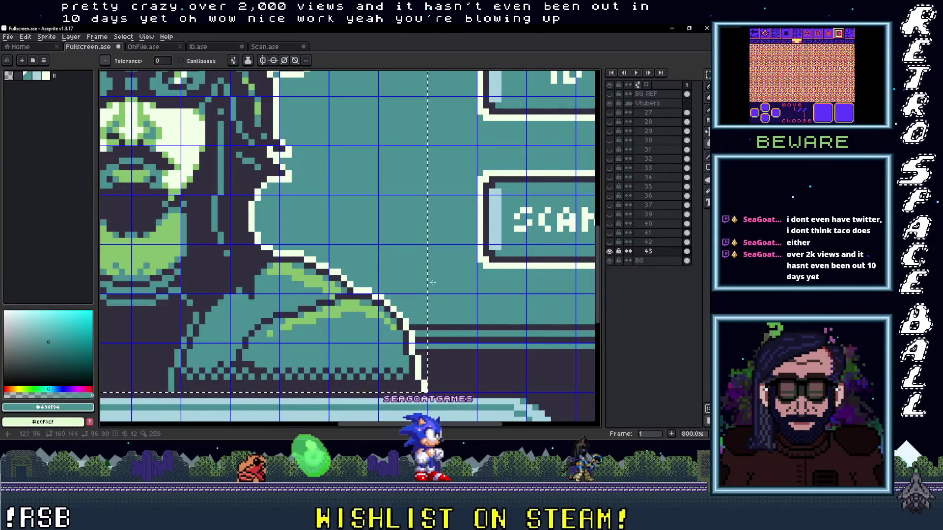
pyautogui.keyDown('alt'); pyautogui.click(503, 227); pyautogui.keyUp('alt')
pyautogui.scroll(-3, 368, 258)
pyautogui.moveTo(332, 295); pyautogui.dragTo(376, 326)
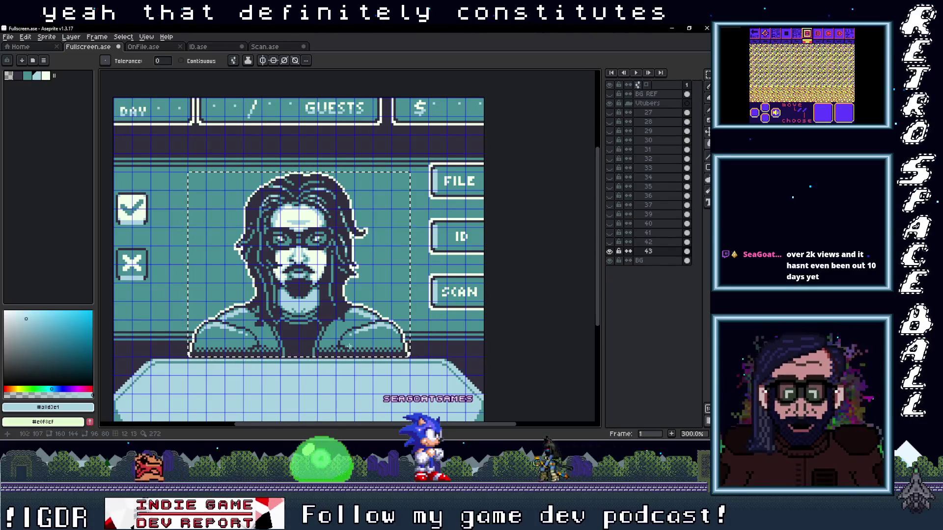
# - Pan to check the finished portrait and clear the selection with Ctrl+D
pyautogui.moveTo(349, 346); pyautogui.dragTo(391, 332)
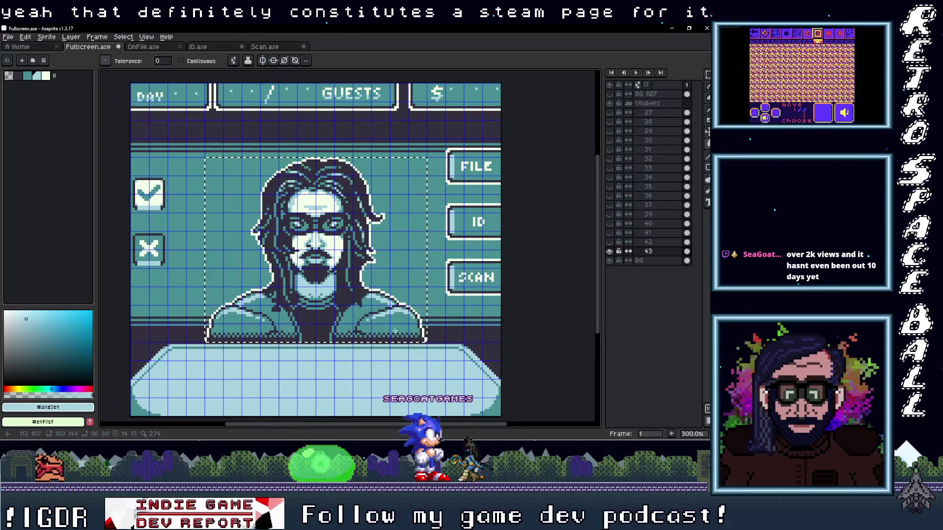
pyautogui.scroll(1, 398, 343)
pyautogui.scroll(-1, 354, 327)
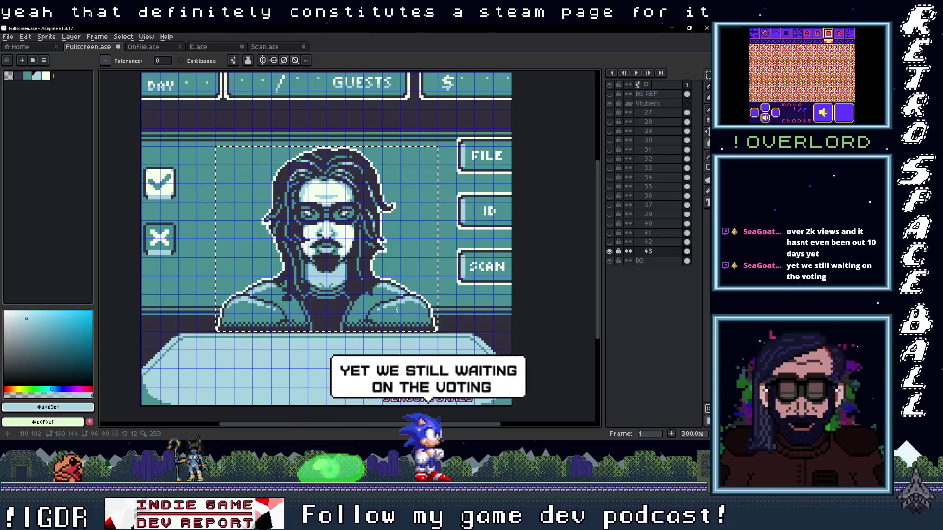
pyautogui.moveTo(447, 310); pyautogui.dragTo(455, 333)
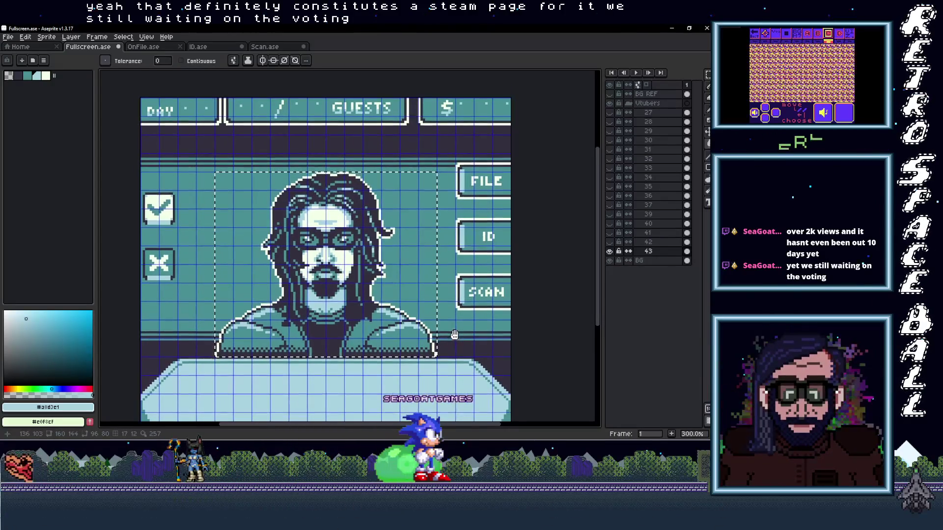
pyautogui.hotkey('ctrl', 'd')
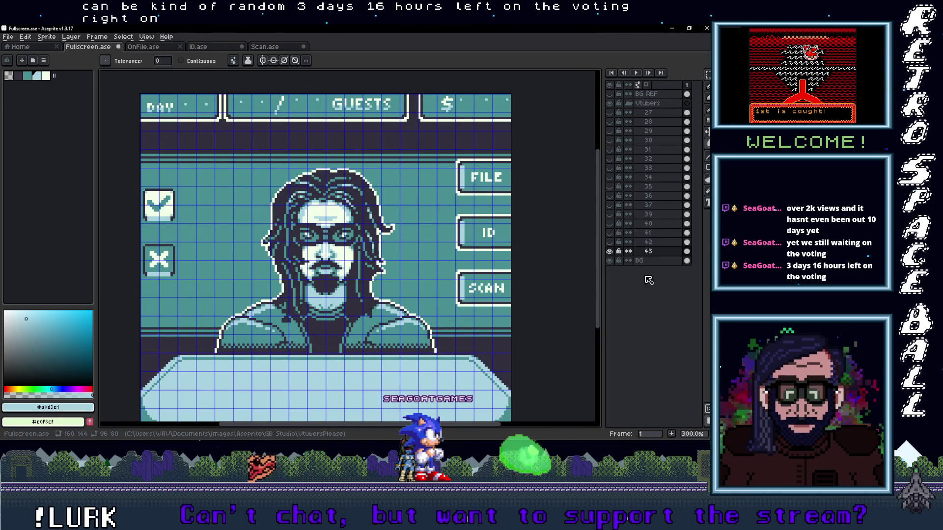
# - Copy the glasses portrait from the folder and add a new layer named 44
pyautogui.click(653, 250)
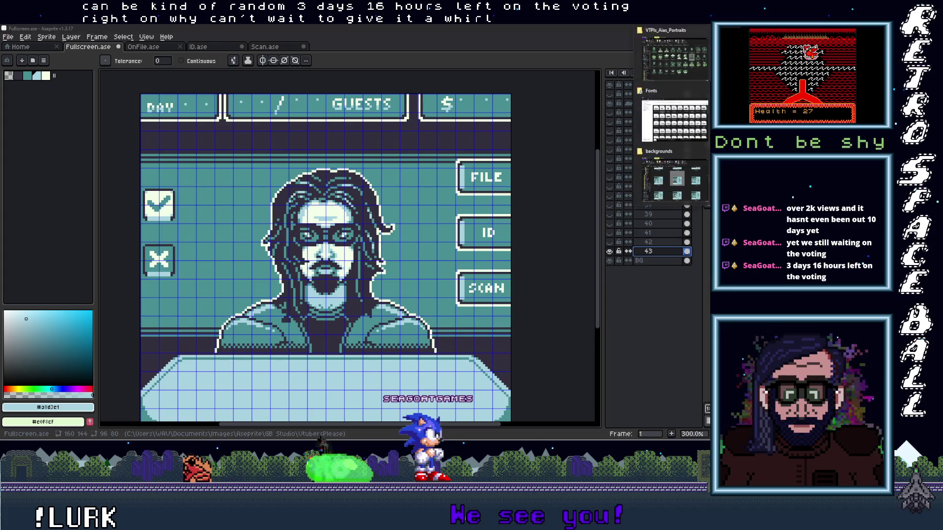
pyautogui.click(672, 35)
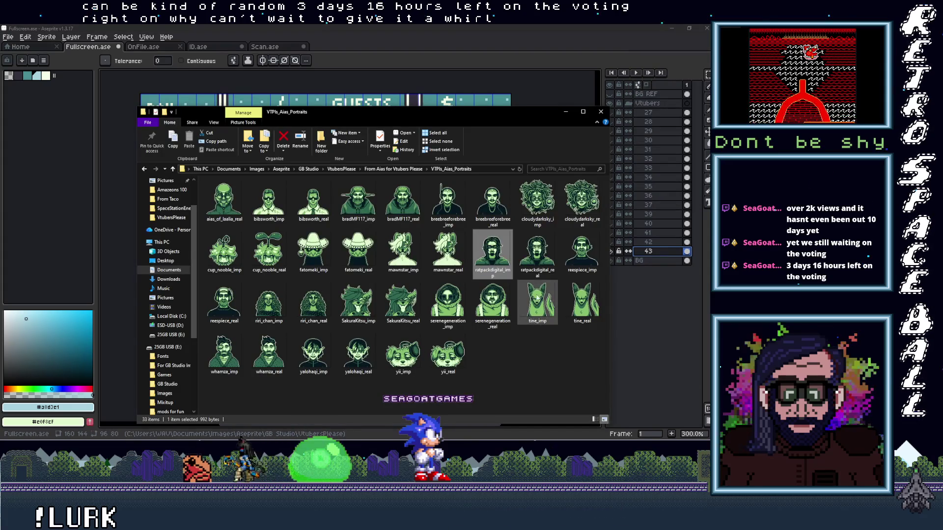
pyautogui.click(538, 254)
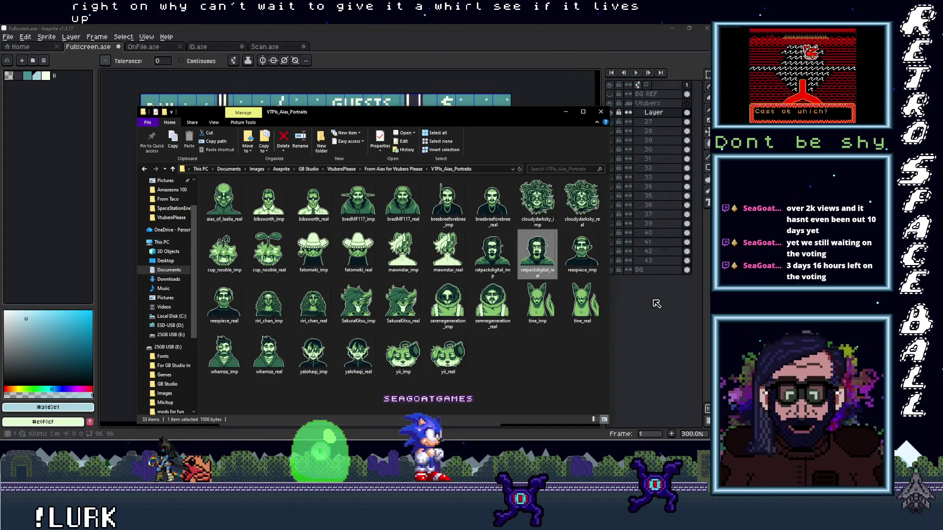
pyautogui.click(565, 112)
pyautogui.click(652, 113)
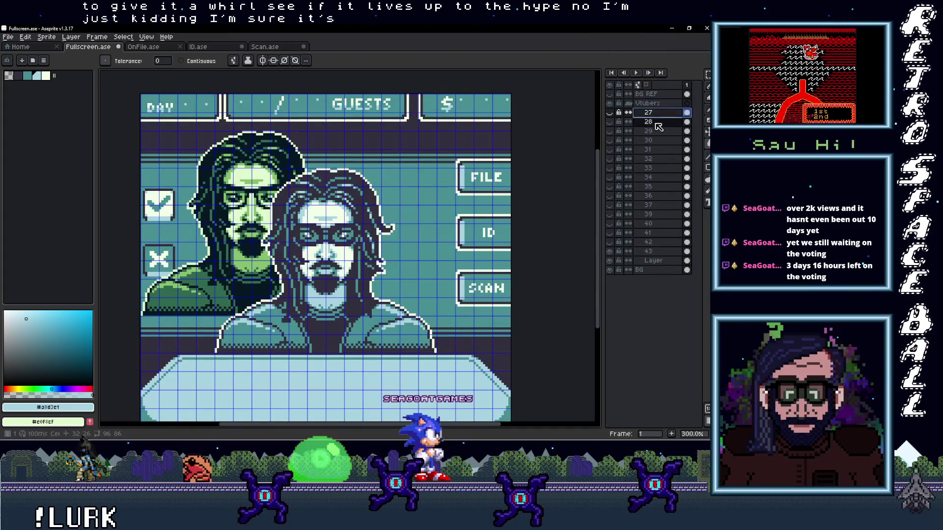
pyautogui.hotkey('shift', 'n')
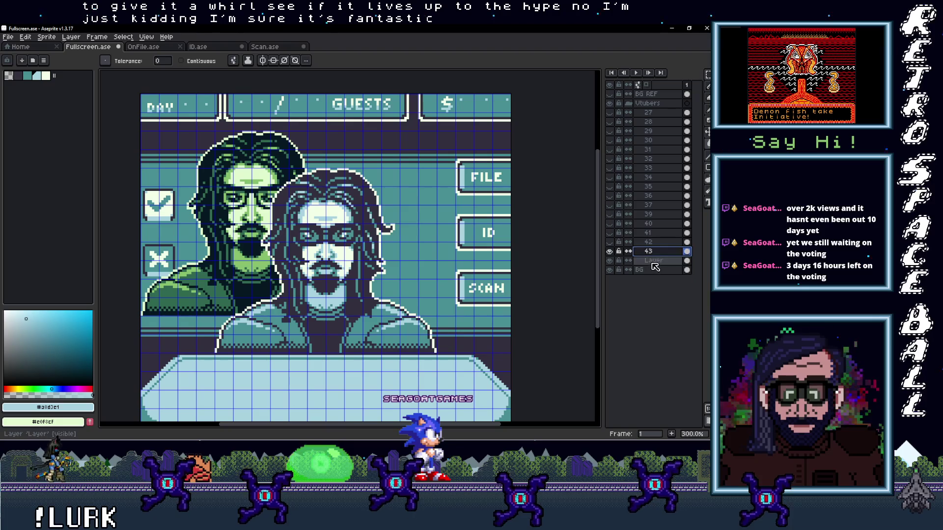
pyautogui.doubleClick(653, 260)
pyautogui.write('44')
pyautogui.press('Return')
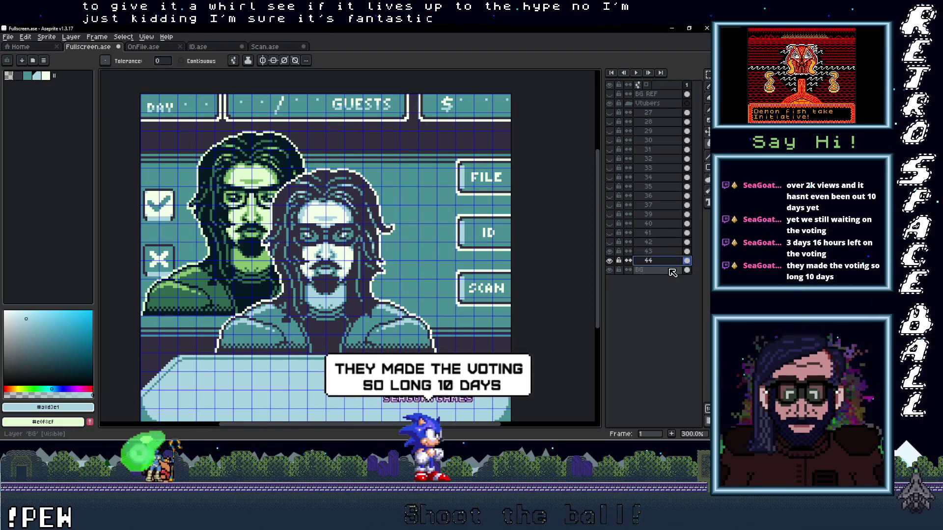
# - Paste the portrait, nudge it left and down into centre, and hide layer 43
pyautogui.press('v')
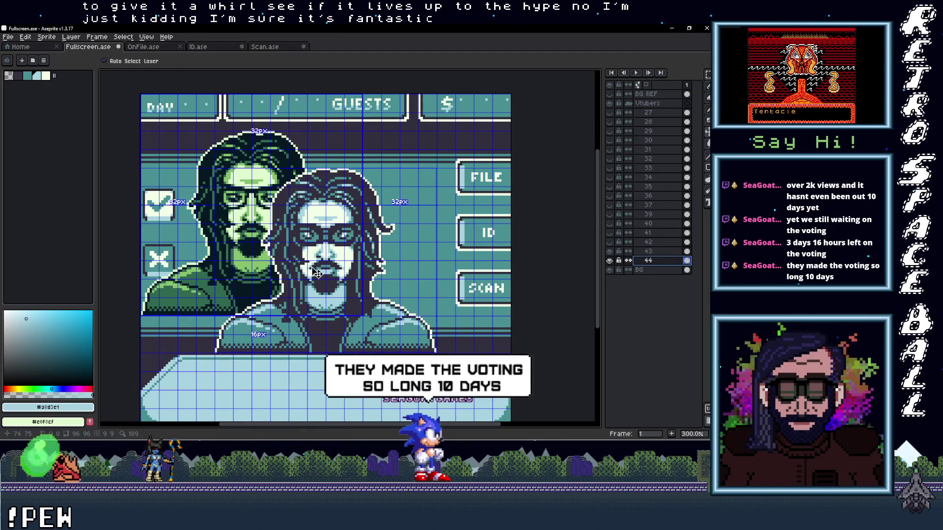
pyautogui.hotkey('ctrl', 'v')
pyautogui.press('Left')
pyautogui.press('Left')
pyautogui.press('Down')
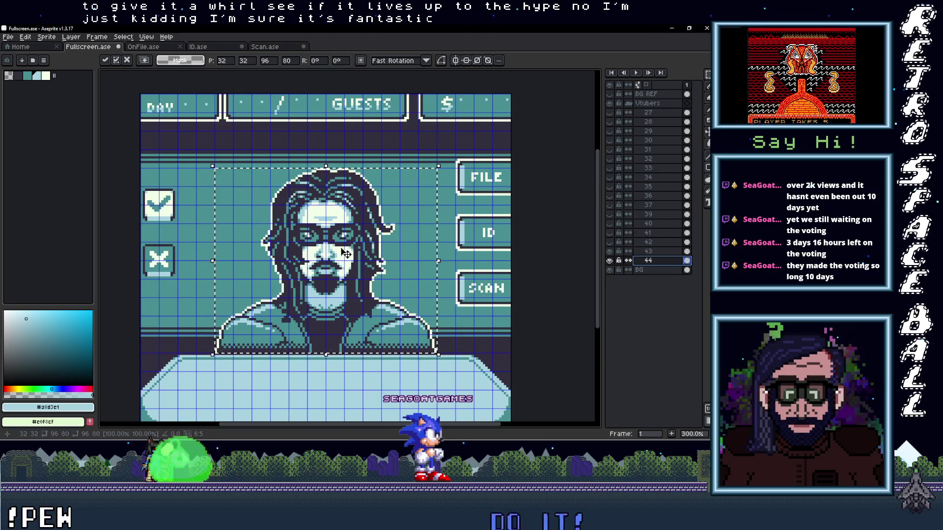
pyautogui.click(618, 260)
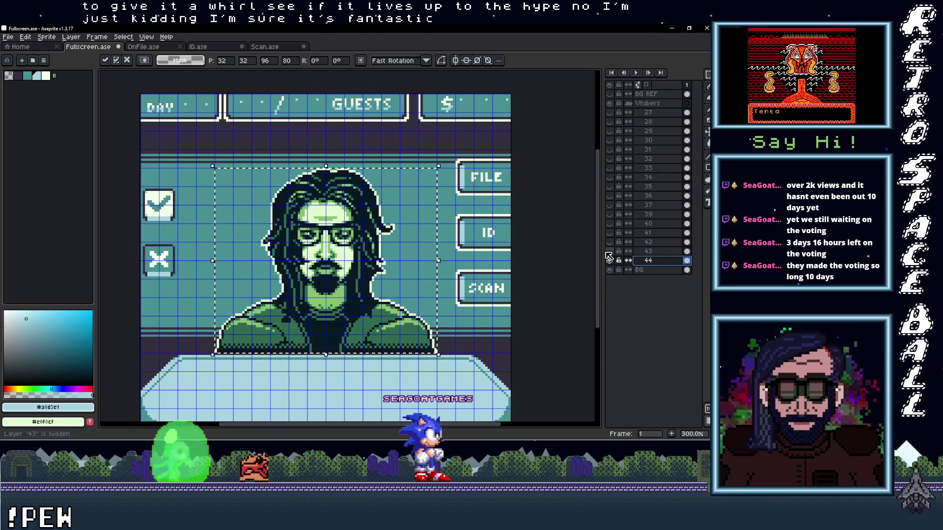
pyautogui.scroll(1, 421, 298)
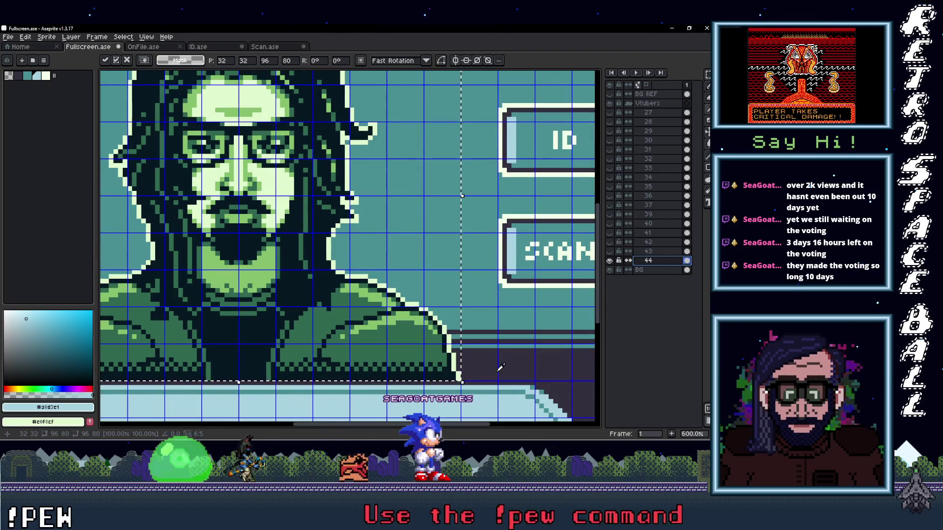
pyautogui.scroll(1, 500, 367)
# - Sample pale cream and flood-fill the green pixels teal, then deselect
pyautogui.press('w')
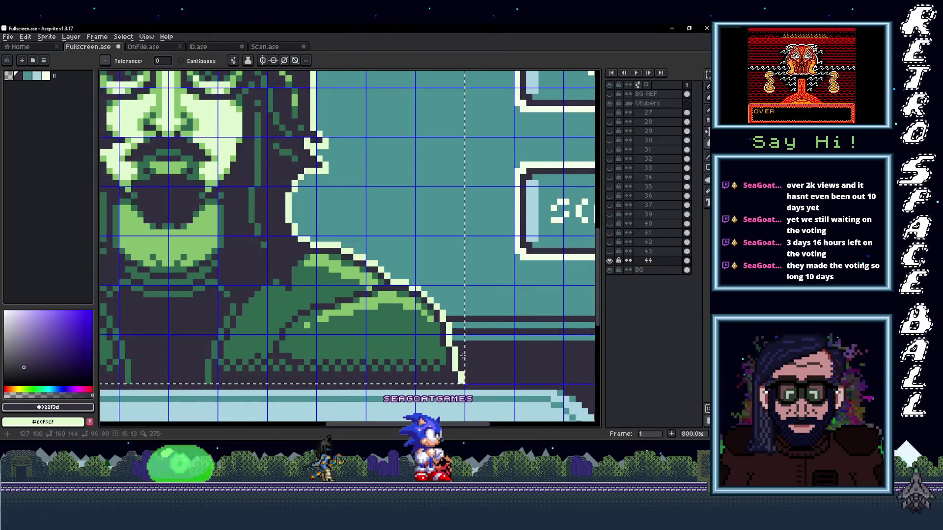
pyautogui.keyDown('alt'); pyautogui.click(525, 251); pyautogui.keyUp('alt')
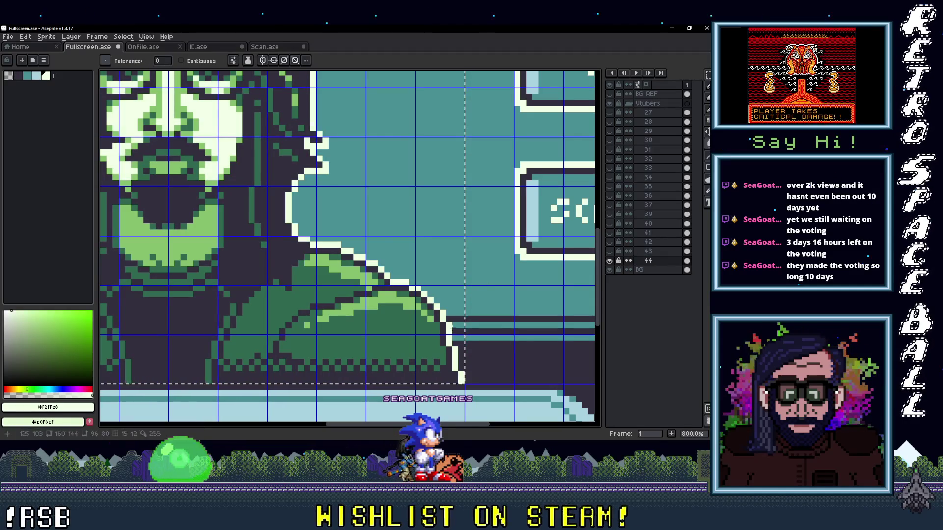
pyautogui.press('g')
pyautogui.click(412, 309)
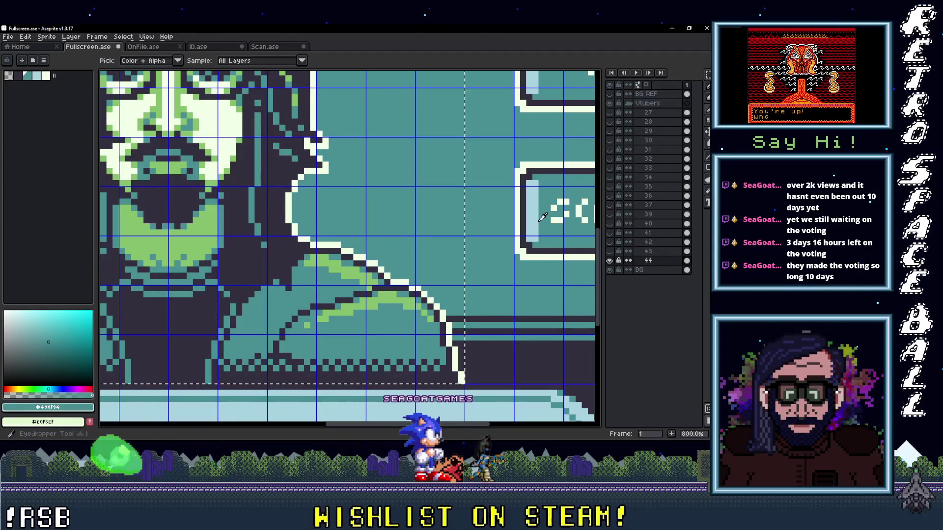
pyautogui.scroll(-3, 509, 248)
pyautogui.scroll(-2, 508, 249)
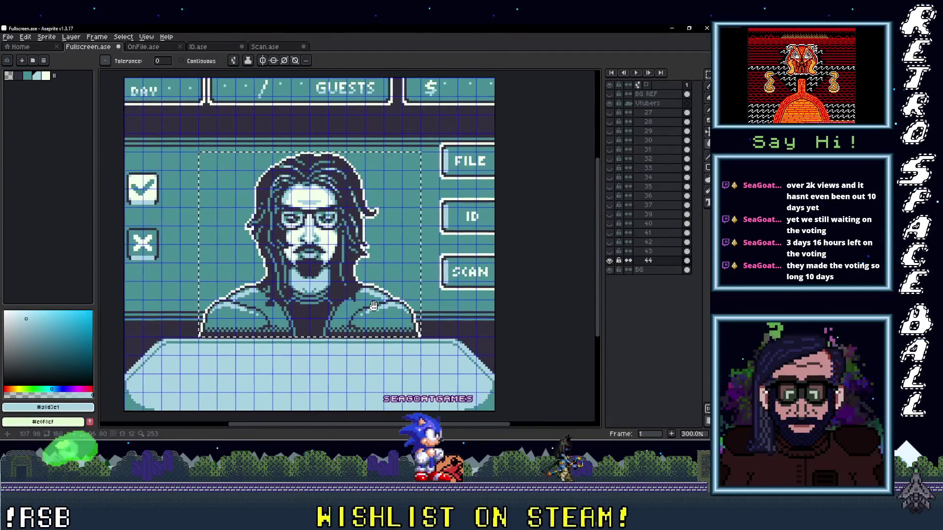
pyautogui.hotkey('ctrl', 'd')
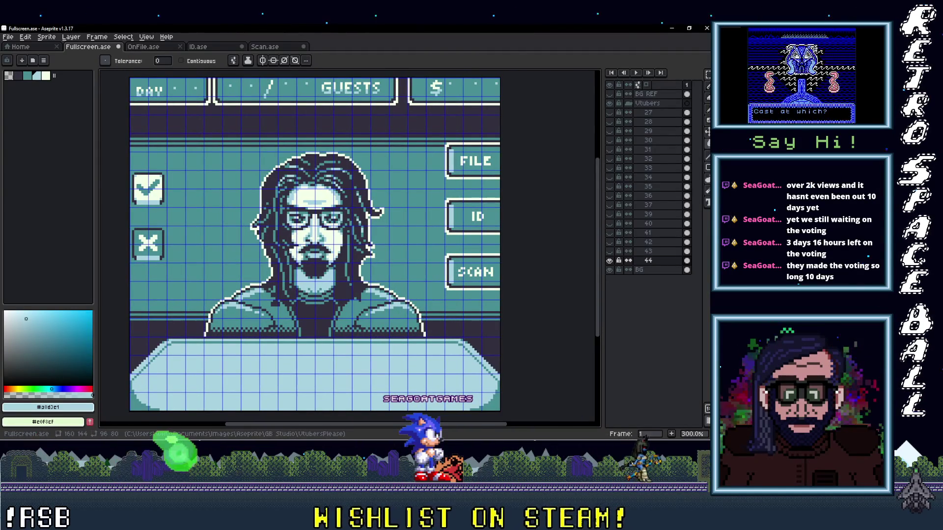
# - Copy the headphones portrait from the folder, keep layer name 45, and swap in the green portrait
pyautogui.click(673, 56)
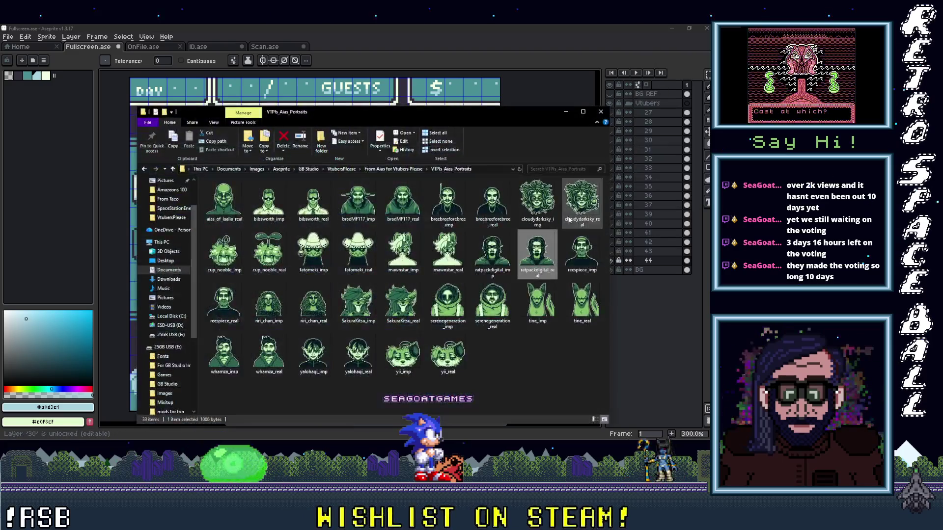
pyautogui.click(583, 258)
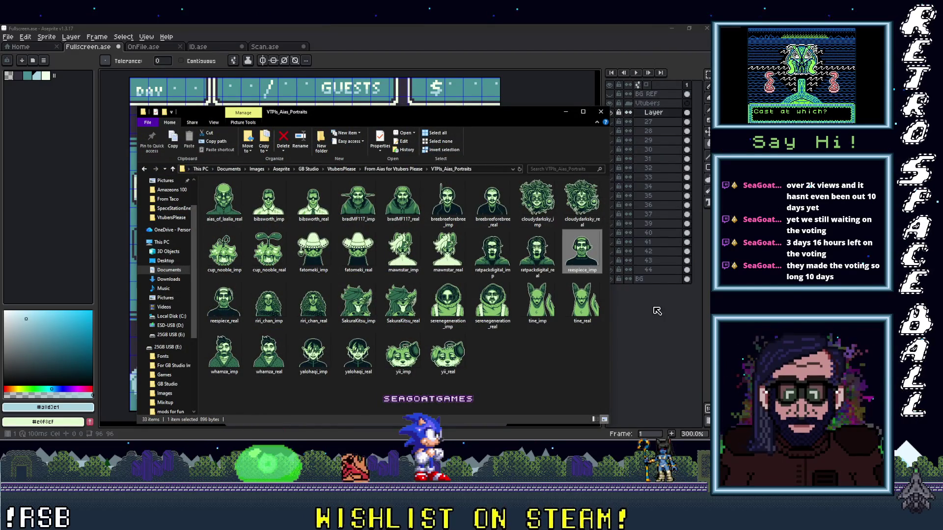
pyautogui.click(568, 112)
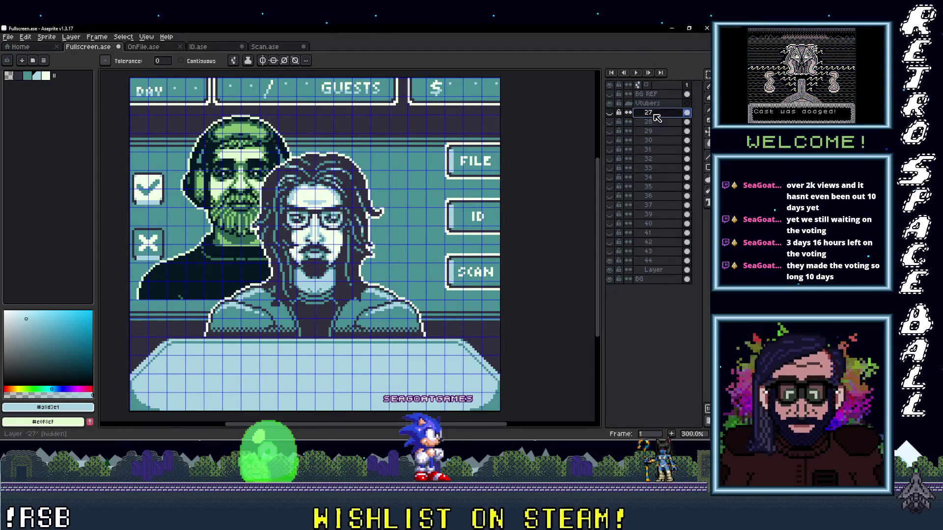
pyautogui.doubleClick(653, 274)
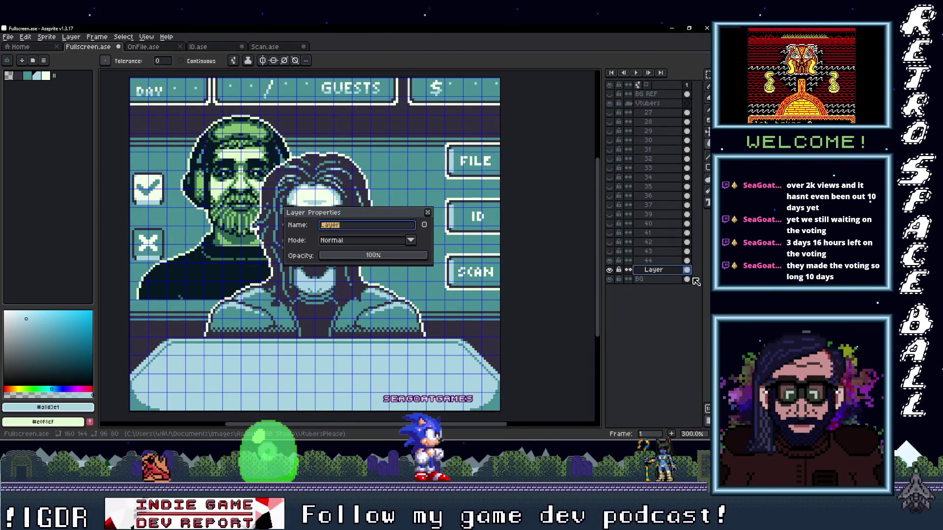
pyautogui.write('45')
pyautogui.press('Return')
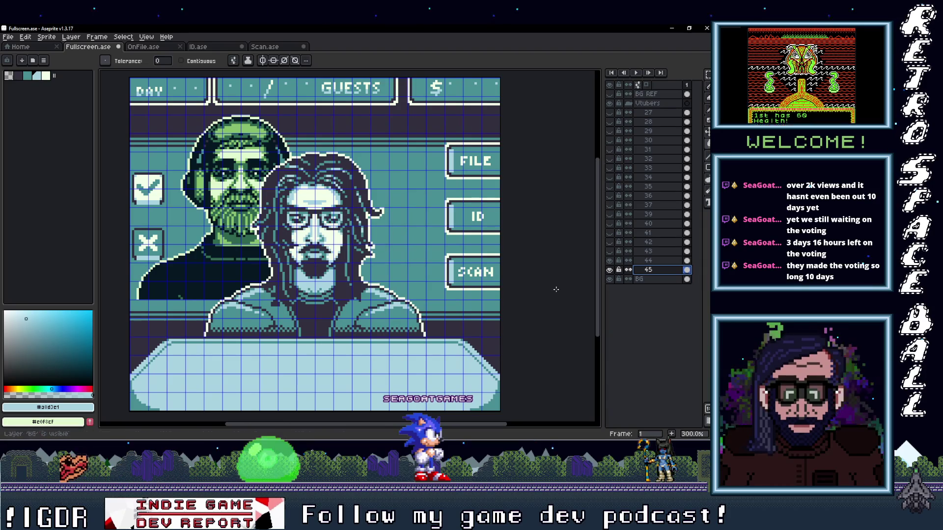
pyautogui.press('Delete')
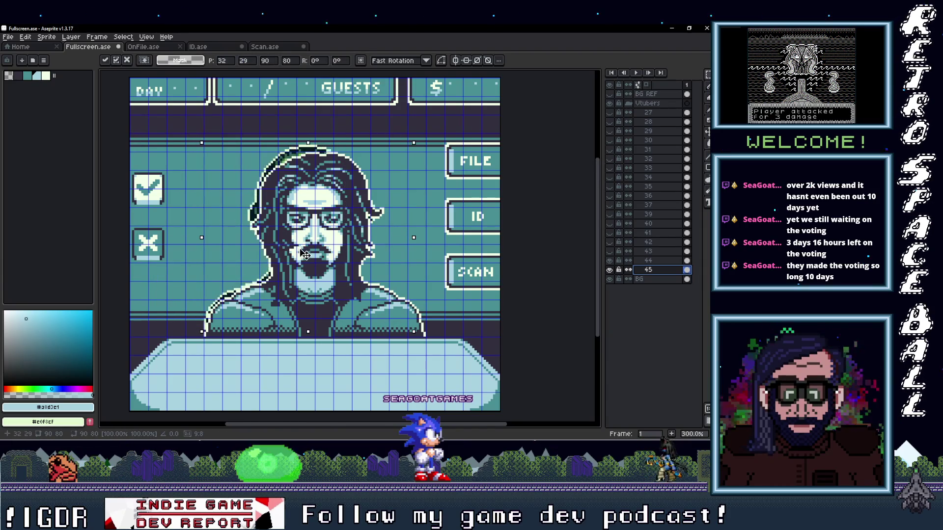
pyautogui.scroll(1, 307, 254)
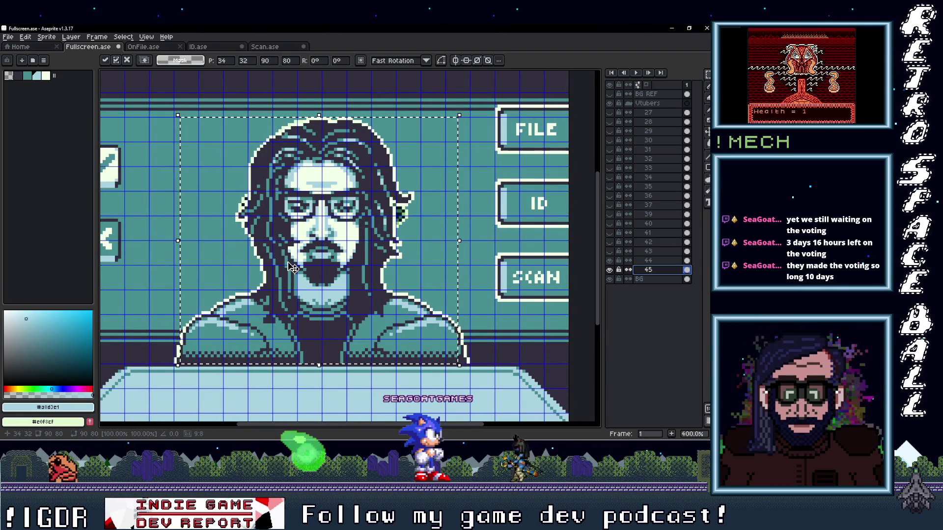
pyautogui.click(614, 262)
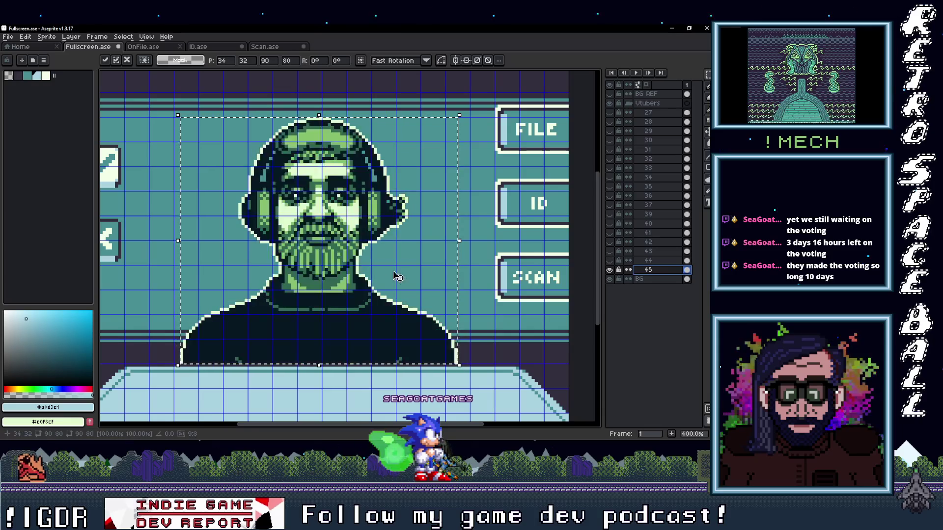
pyautogui.scroll(1, 413, 295)
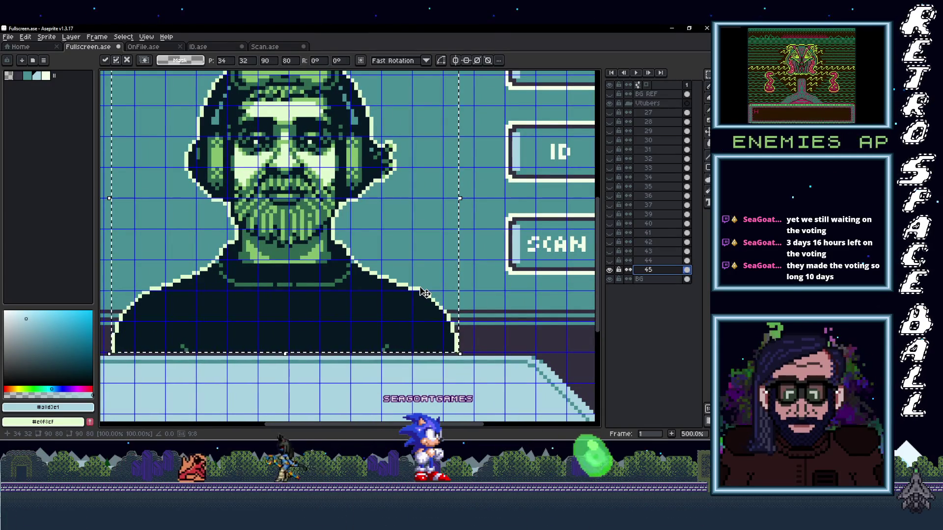
pyautogui.scroll(1, 431, 302)
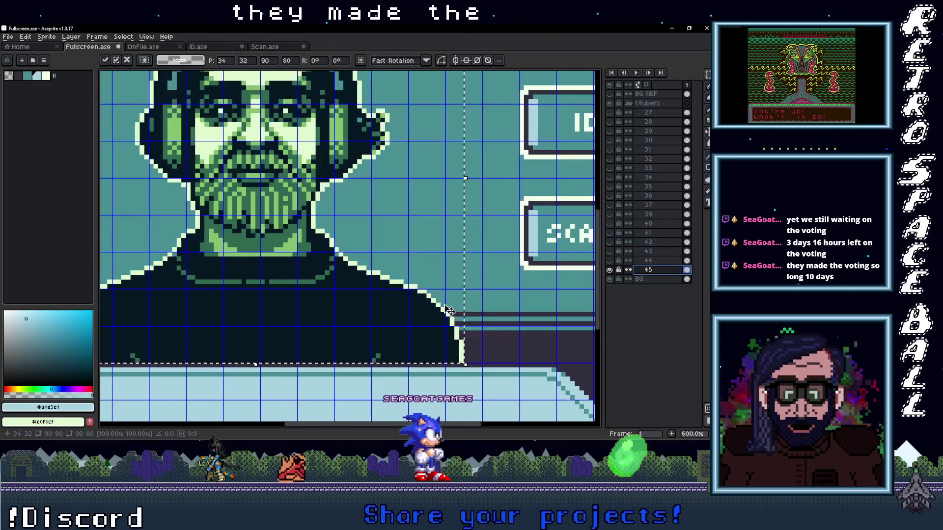
# - Fill the sweater dark #32273d, the face shading teal and the beard lighter teal
pyautogui.keyDown('alt'); pyautogui.click(487, 341); pyautogui.keyUp('alt')
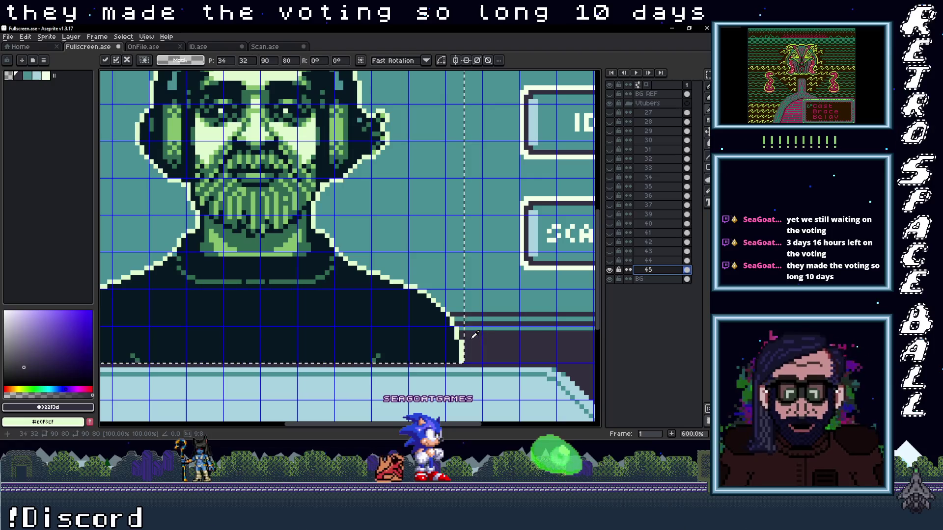
pyautogui.press('g')
pyautogui.click(439, 341)
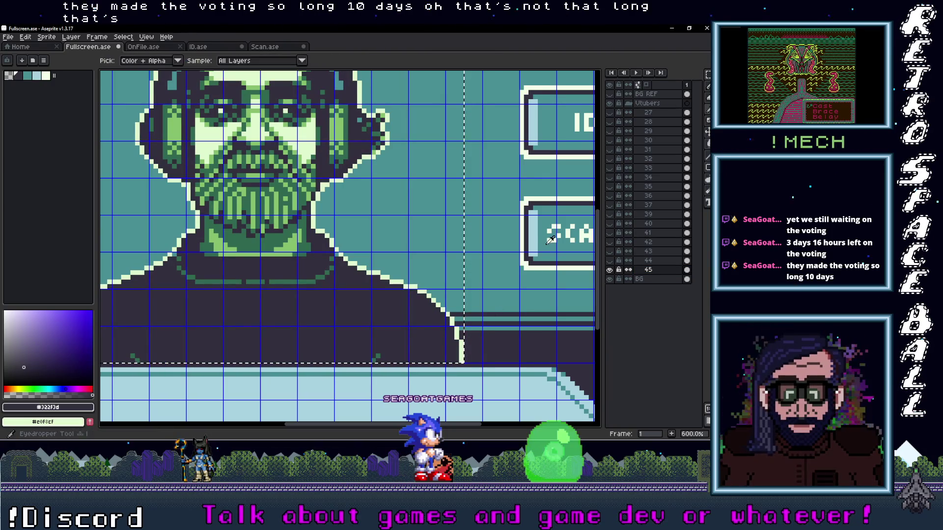
pyautogui.keyDown('alt'); pyautogui.click(539, 263); pyautogui.keyUp('alt')
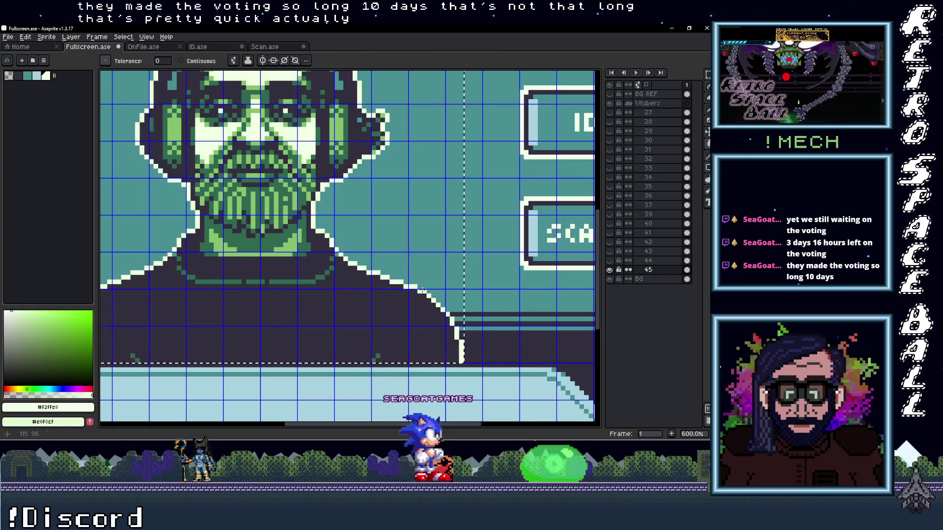
pyautogui.keyDown('alt'); pyautogui.click(529, 237); pyautogui.keyUp('alt')
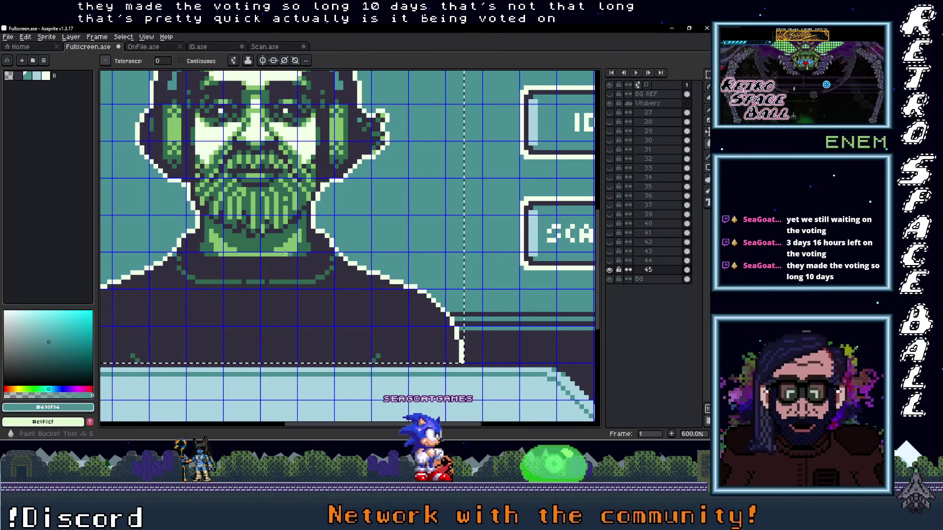
pyautogui.click(286, 244)
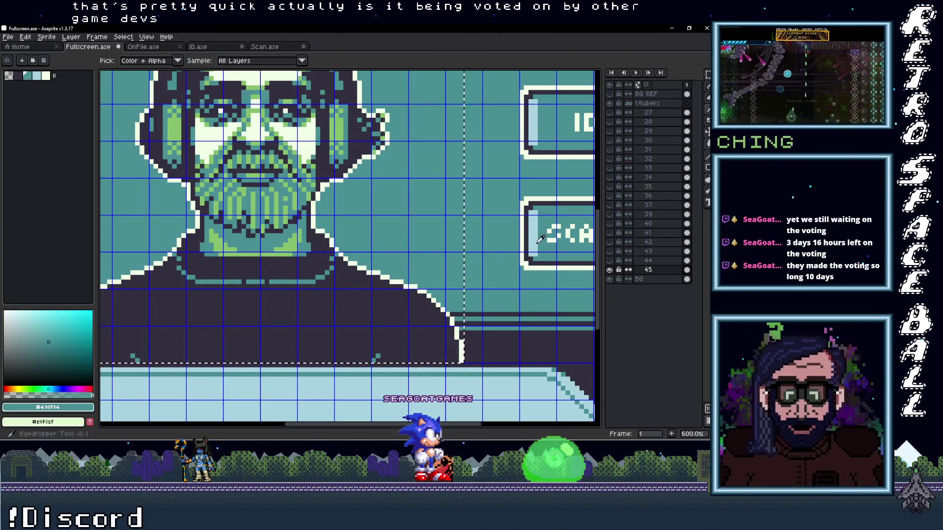
pyautogui.keyDown('alt'); pyautogui.click(527, 232); pyautogui.keyUp('alt')
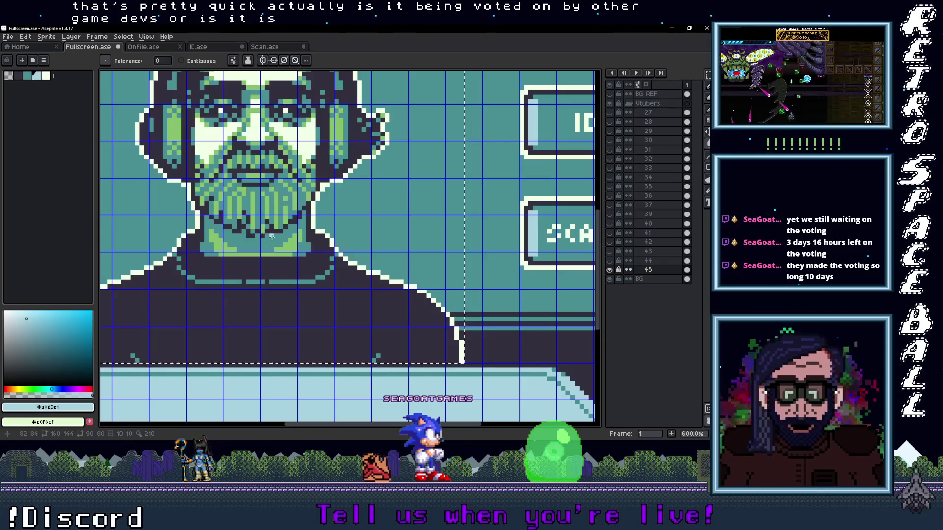
pyautogui.press('alt')
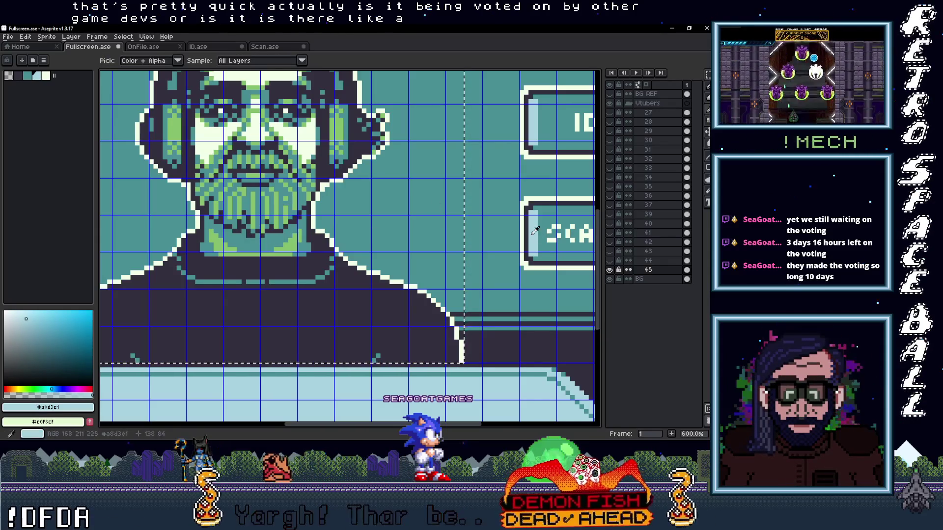
pyautogui.click(273, 205)
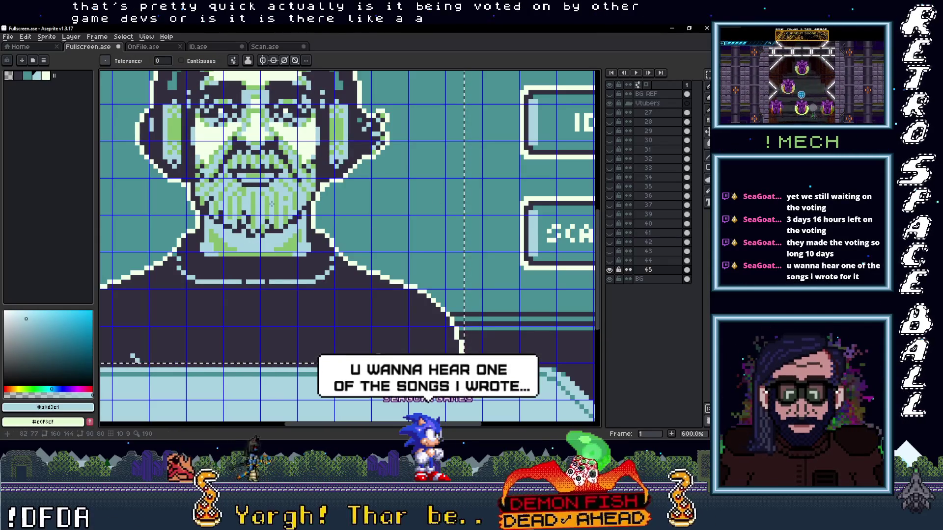
# - Undo a wrong beard fill, refill remaining green pixels with teal #498f94, and deselect
pyautogui.press('alt')
pyautogui.click(545, 256)
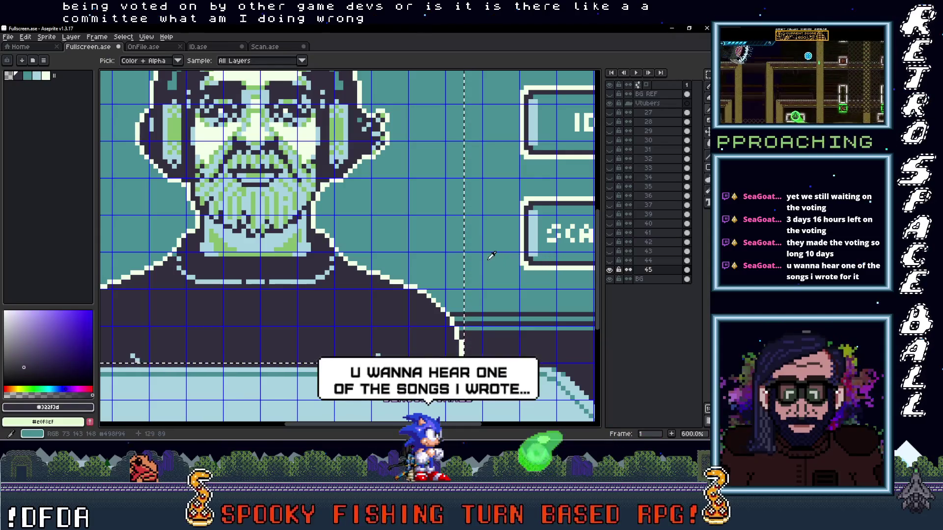
pyautogui.hotkey('ctrl', 'z')
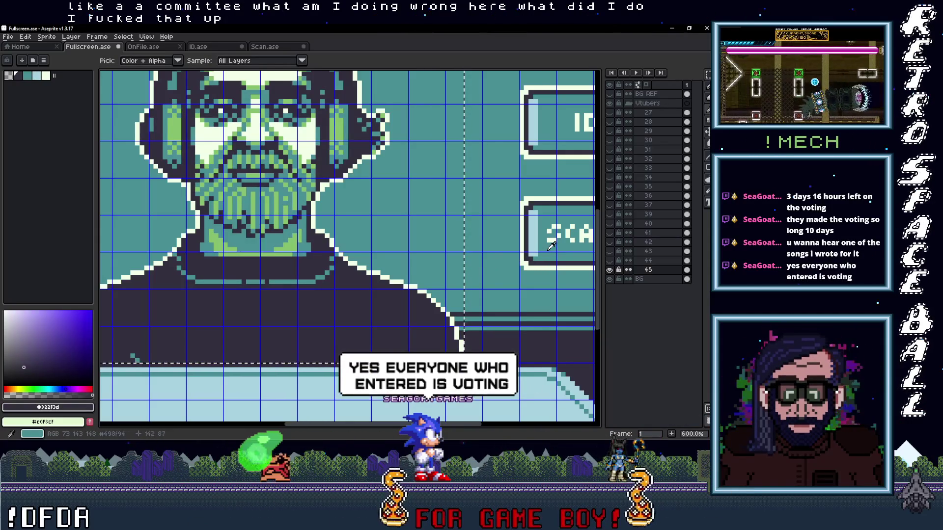
pyautogui.click(551, 250)
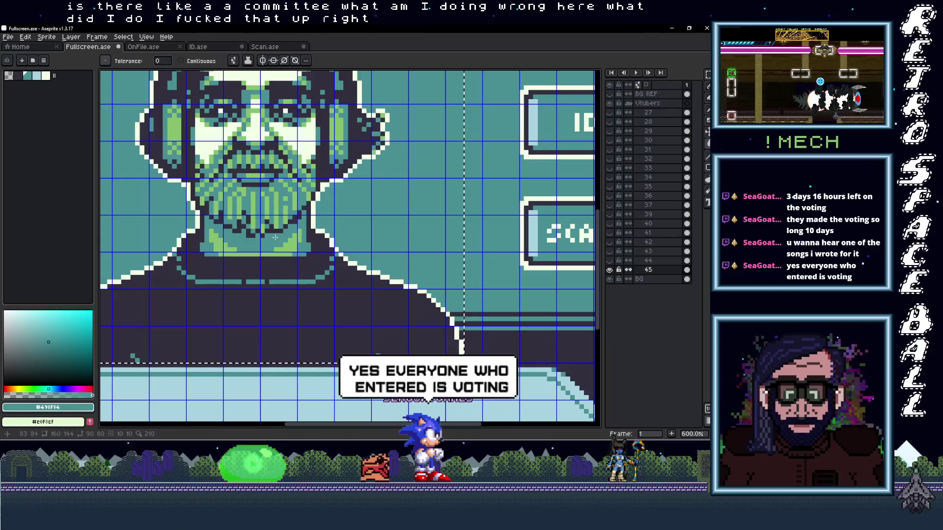
pyautogui.keyDown('alt'); pyautogui.click(282, 200); pyautogui.keyUp('alt')
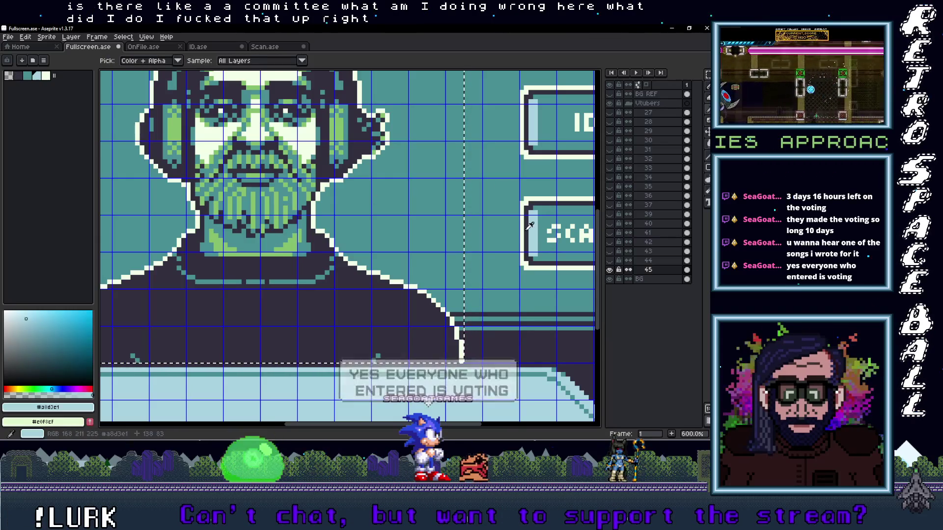
pyautogui.click(274, 199)
pyautogui.scroll(-1, 275, 199)
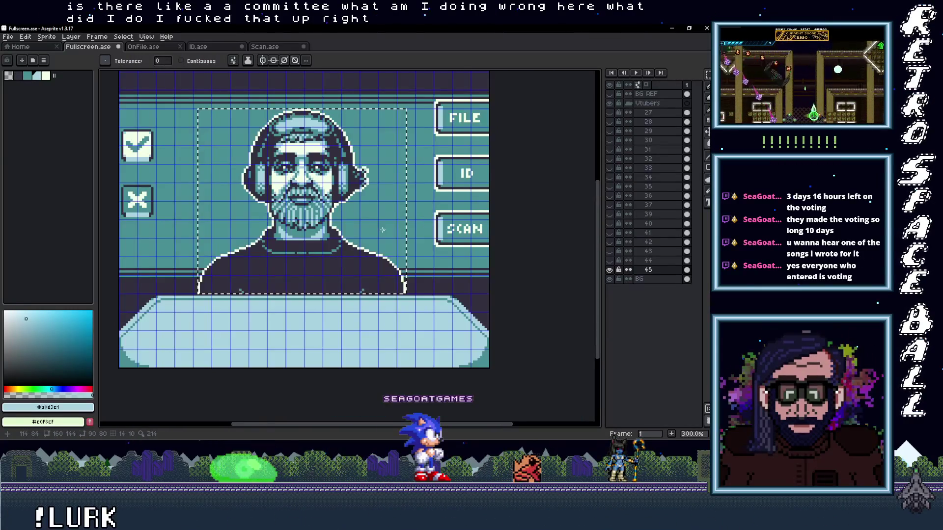
pyautogui.scroll(-1, 332, 221)
pyautogui.hotkey('ctrl', 'd')
pyautogui.scroll(1, 397, 240)
pyautogui.moveTo(401, 239)
pyautogui.mouseDown()
pyautogui.moveTo(369, 225)
pyautogui.moveTo(374, 249)
pyautogui.mouseUp()
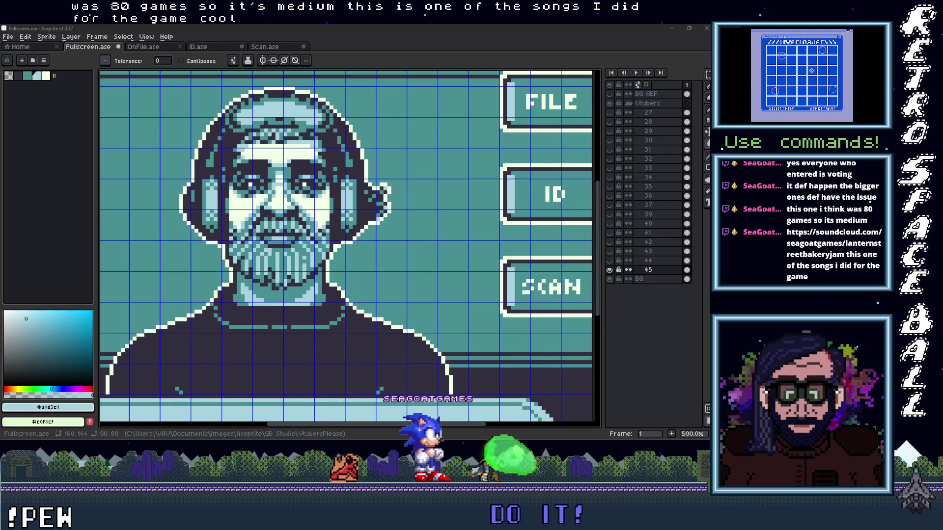
pyautogui.hotkey('alt', 'Tab')
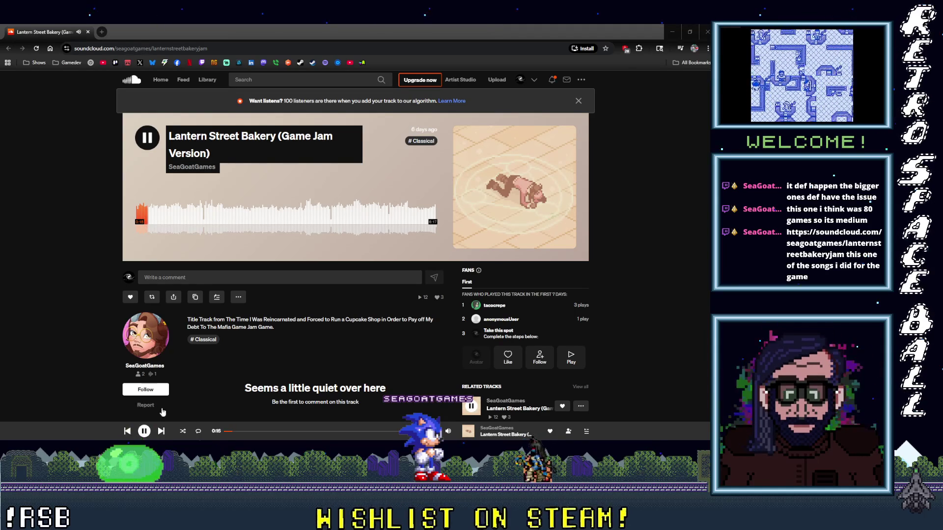
# - Follow the artist of Lantern Street Bakery (Game Jam Version) on SoundCloud
pyautogui.click(145, 390)
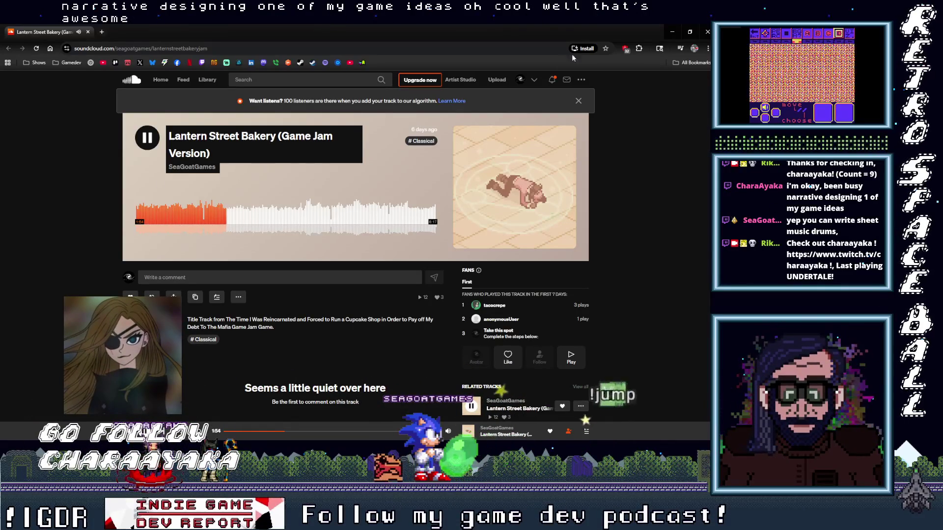
# - Load the next guest portrait from the VTPls_Aias_Portraits folder into the sprite
pyautogui.click(674, 32)
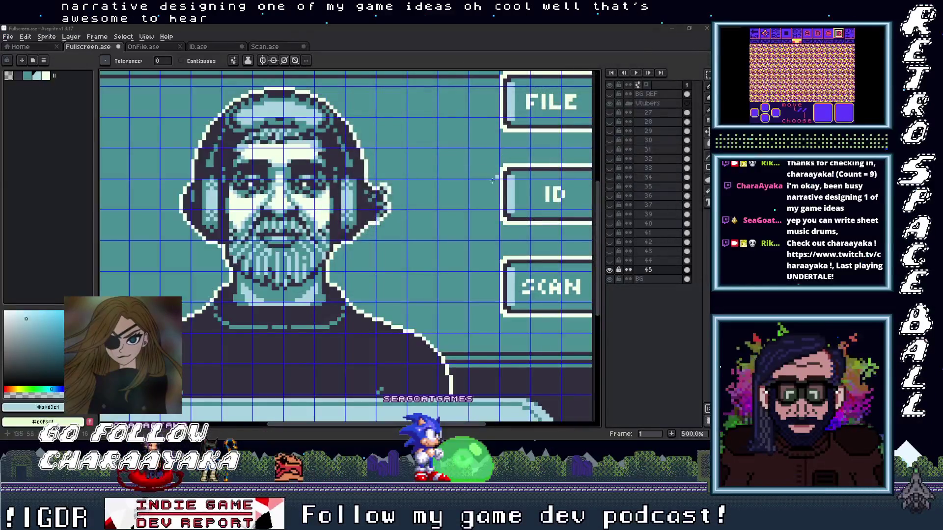
pyautogui.scroll(2, 316, 221)
pyautogui.scroll(1, 221, 185)
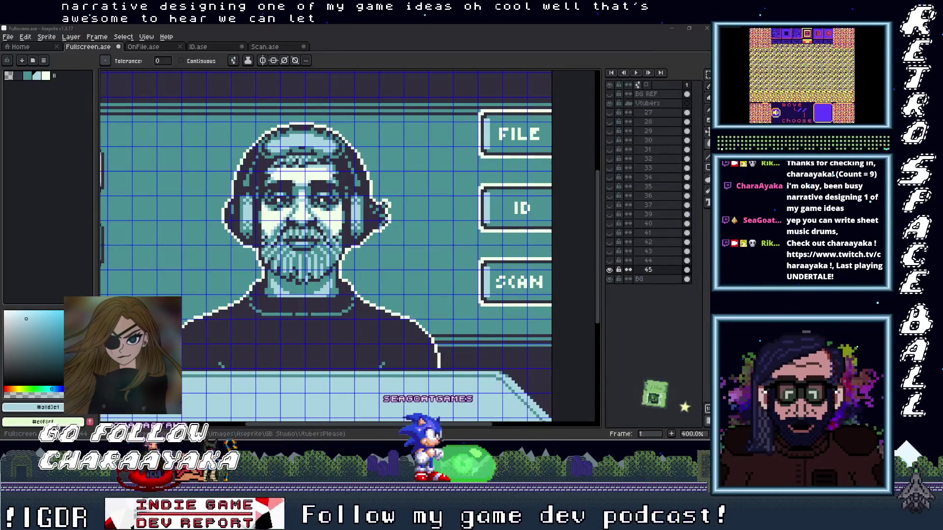
pyautogui.hotkey('alt', 'Tab')
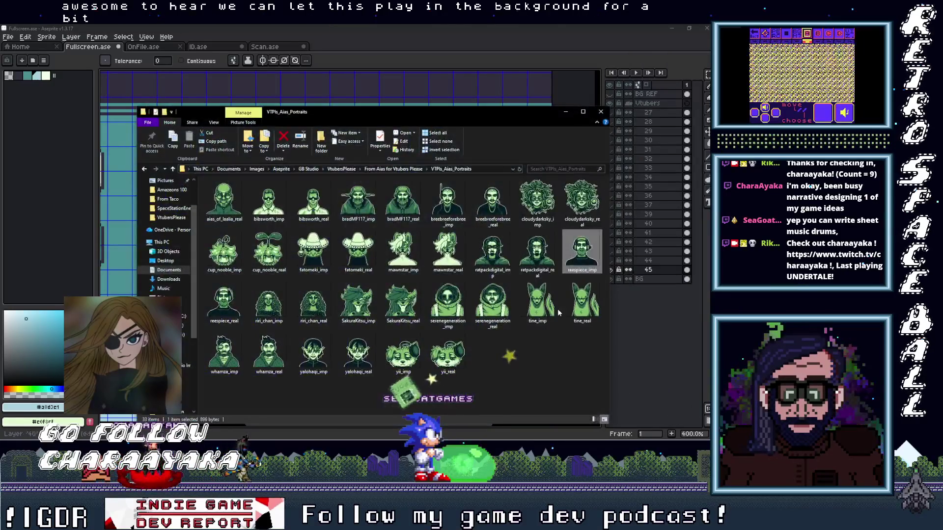
pyautogui.doubleClick(225, 306)
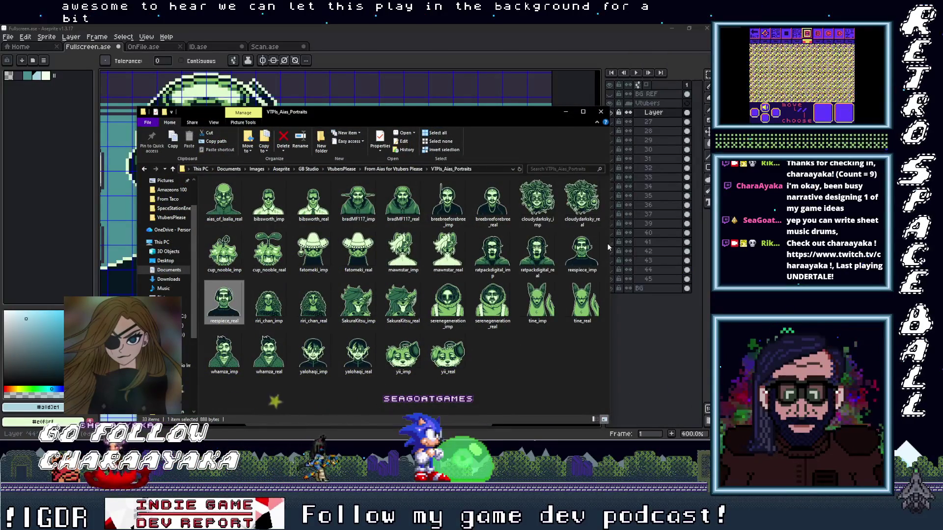
pyautogui.click(575, 113)
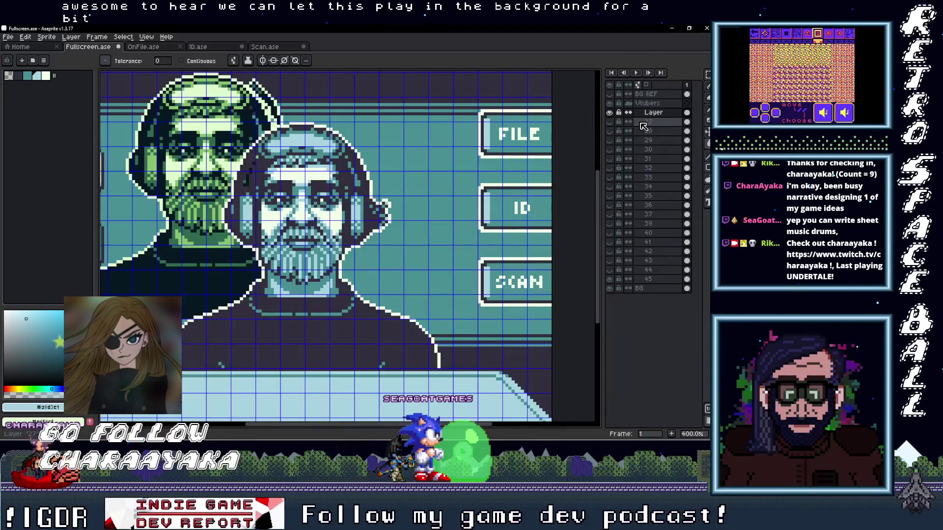
# - Name the new portrait layer 46 and pick up the bearded portrait for repositioning
pyautogui.doubleClick(654, 279)
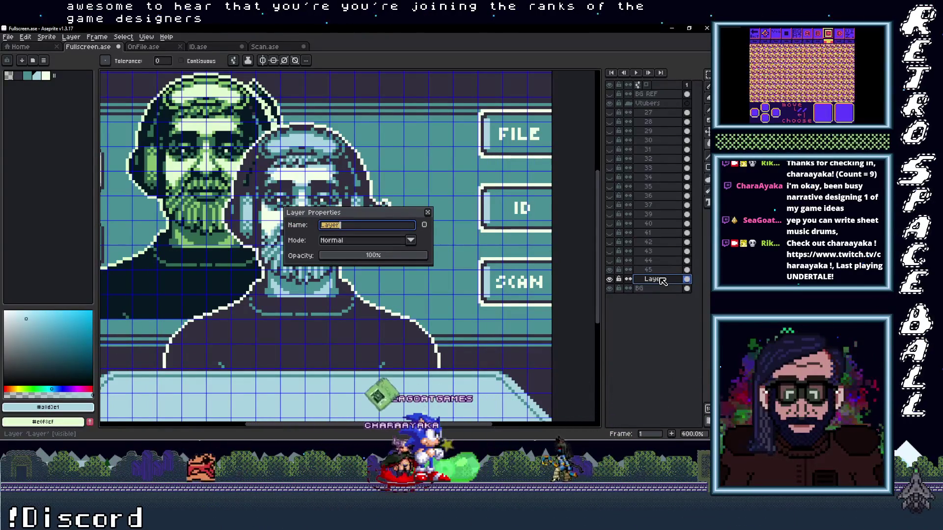
pyautogui.write('46')
pyautogui.press('Return')
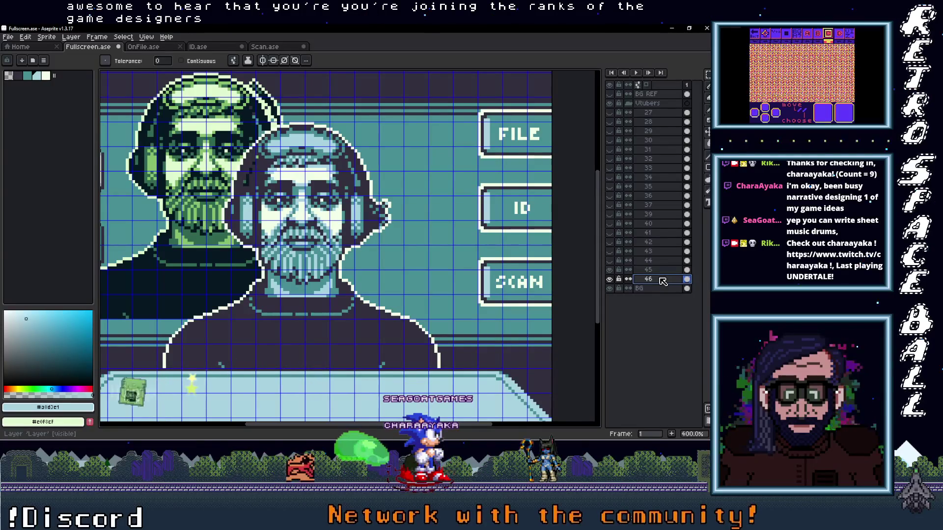
pyautogui.scroll(-2, 361, 331)
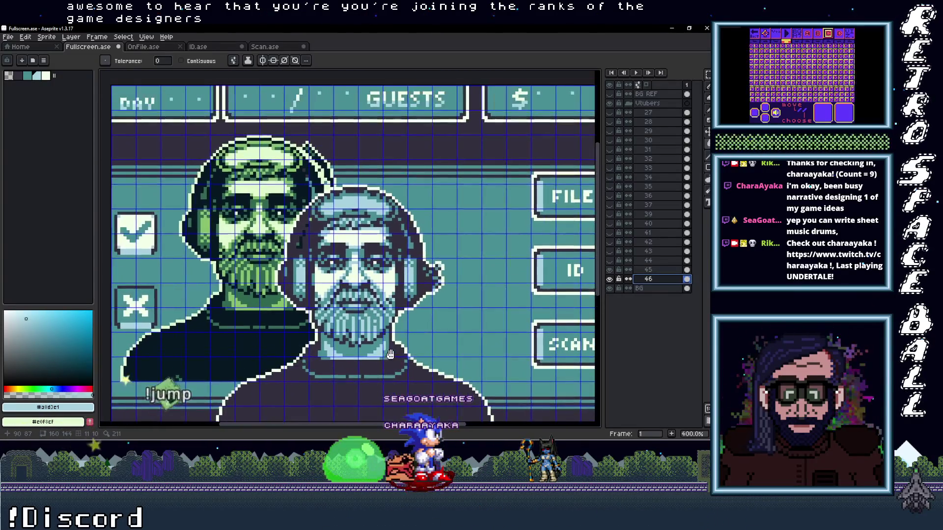
pyautogui.click(380, 271)
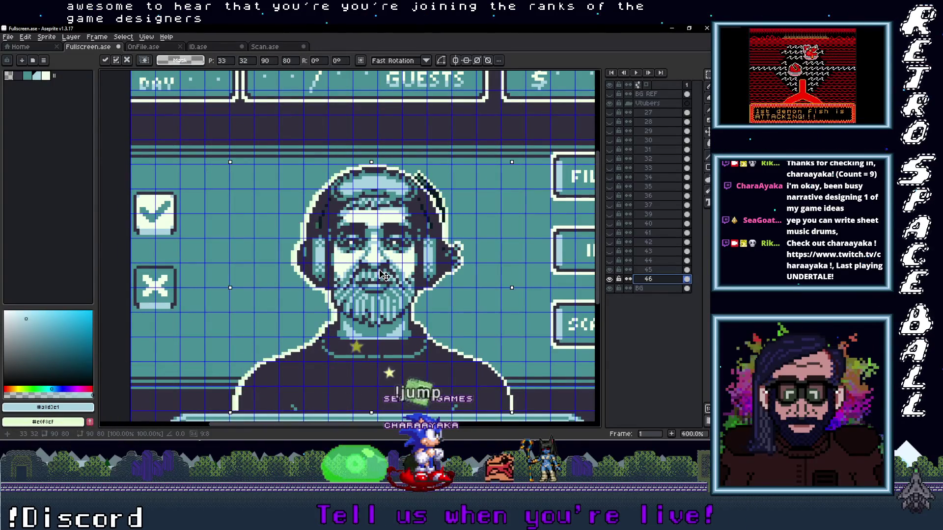
pyautogui.moveTo(453, 264); pyautogui.dragTo(443, 241)
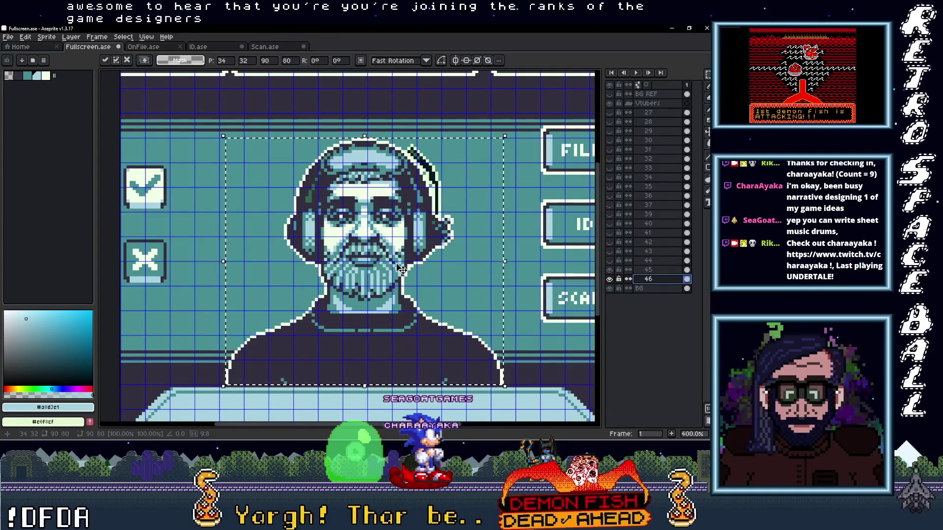
# - Nudge layers 46 and 45 one pixel right and hide layer 45
pyautogui.press('Right')
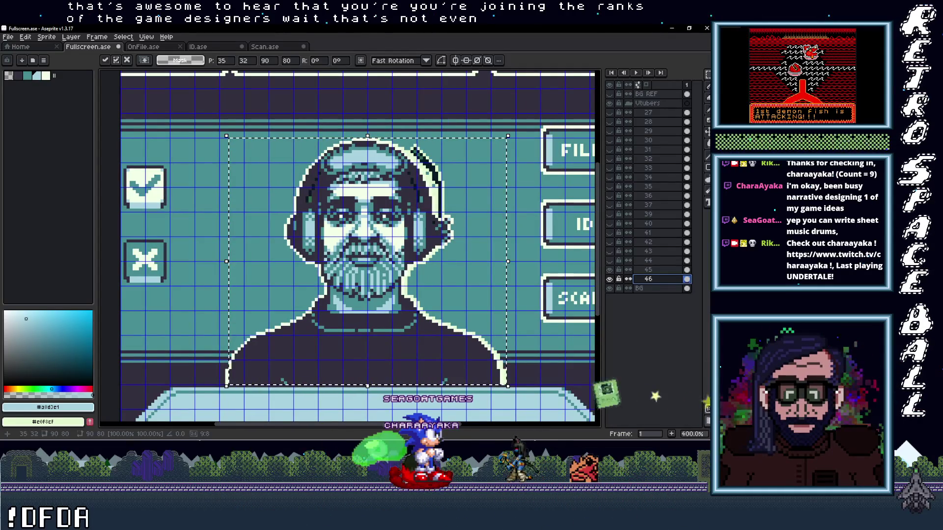
pyautogui.press('Down')
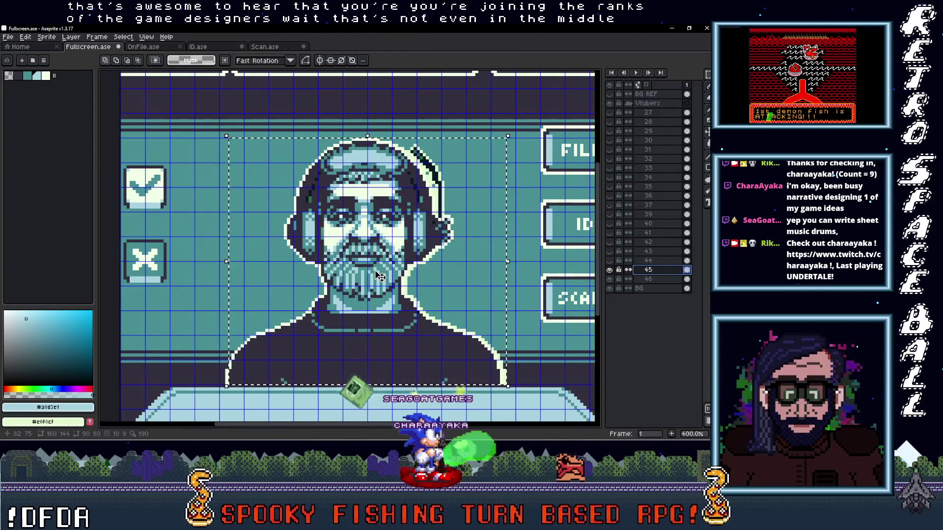
pyautogui.press('Right')
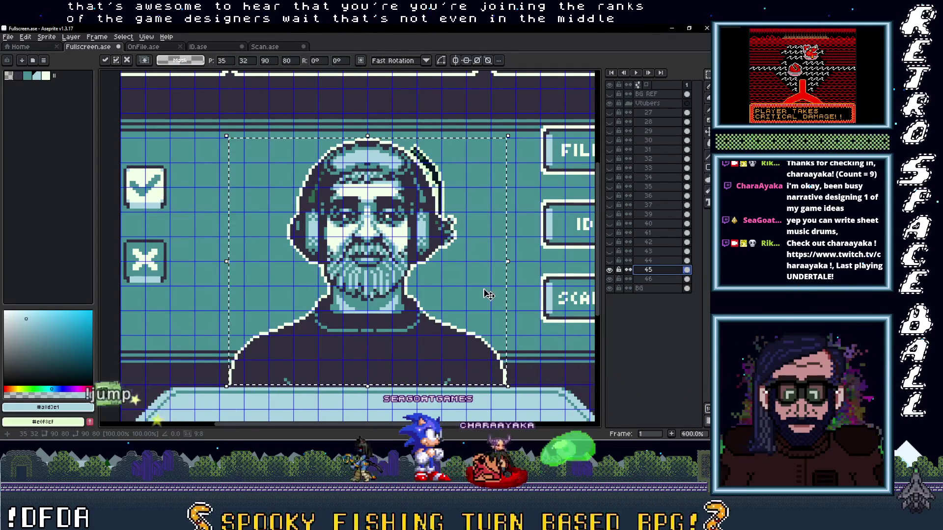
pyautogui.click(618, 270)
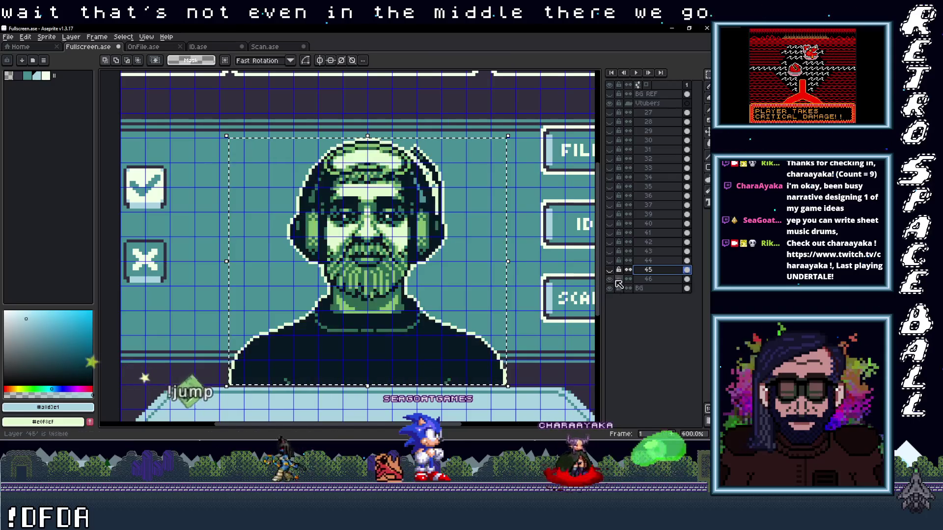
pyautogui.scroll(2, 398, 288)
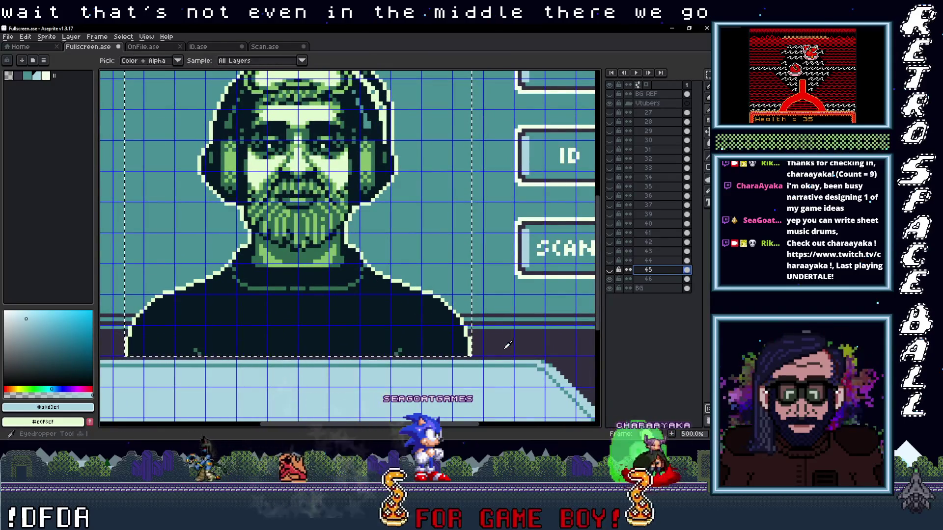
# - Sample the portrait's navy and green shades, checking against layer 45's blue-toned portrait
pyautogui.click(505, 341)
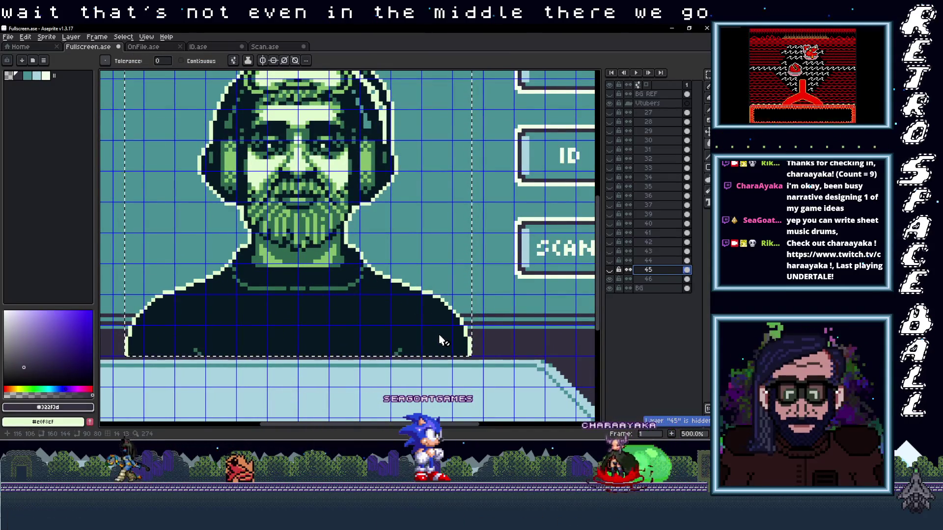
pyautogui.click(619, 269)
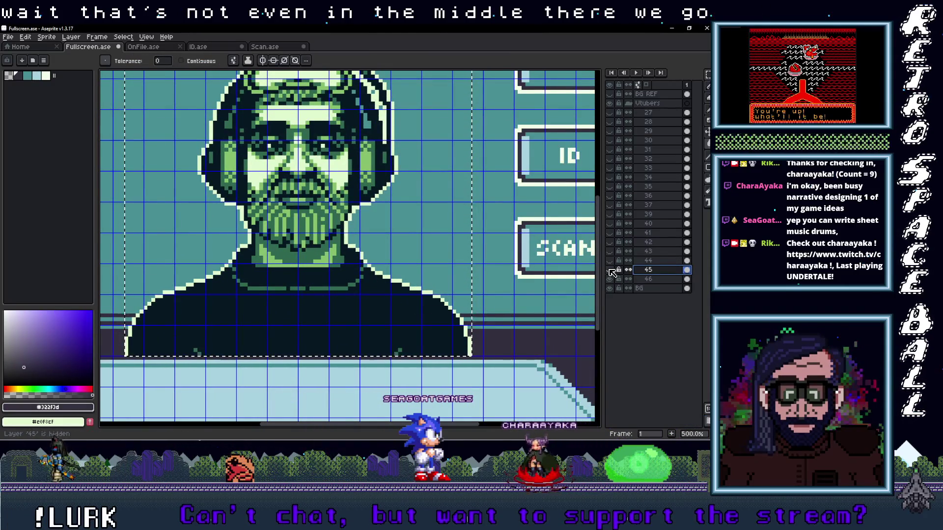
pyautogui.click(619, 270)
pyautogui.click(618, 270)
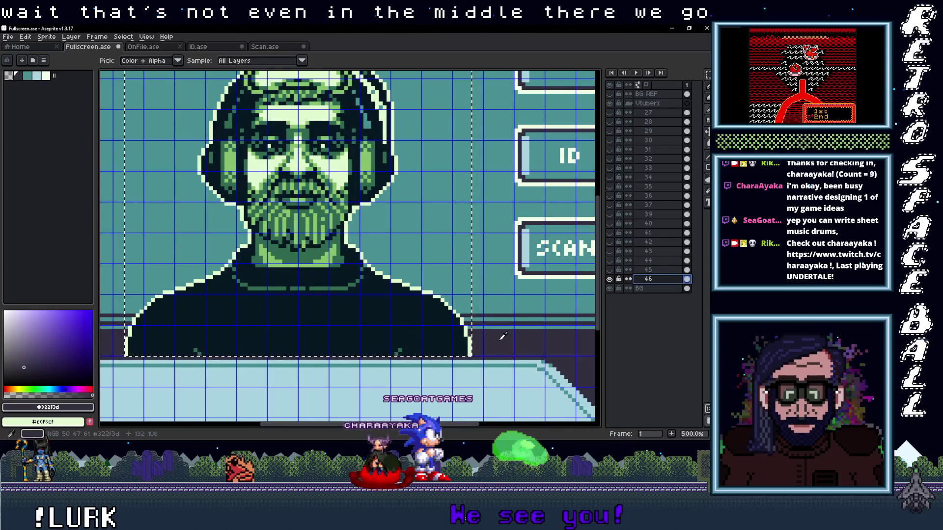
pyautogui.click(530, 273)
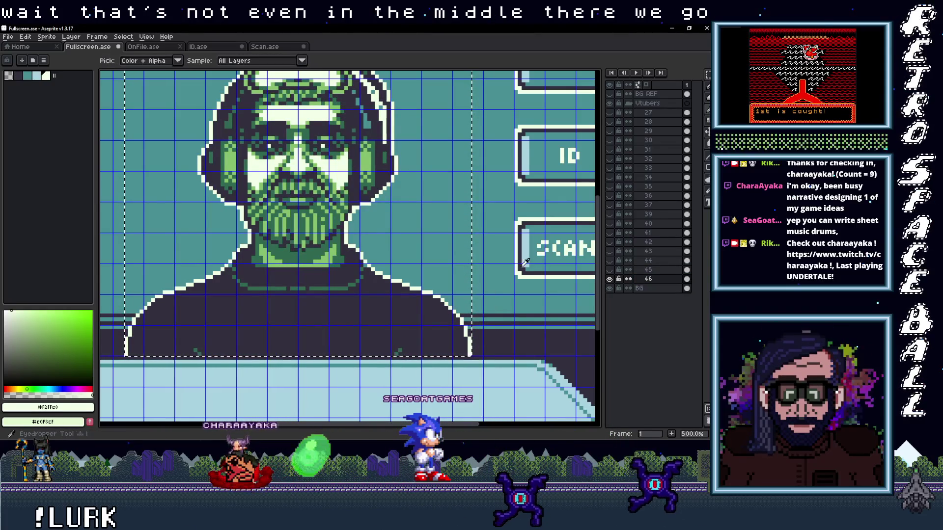
pyautogui.press('w')
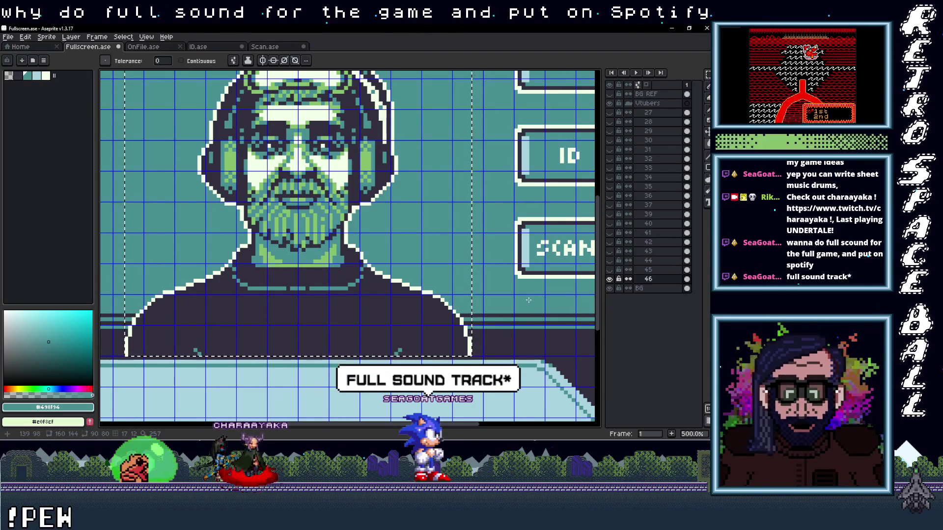
# - Recolour layer 46's green pixels to light teal with the Paint Bucket, undoing a mistaken fill
pyautogui.press('i')
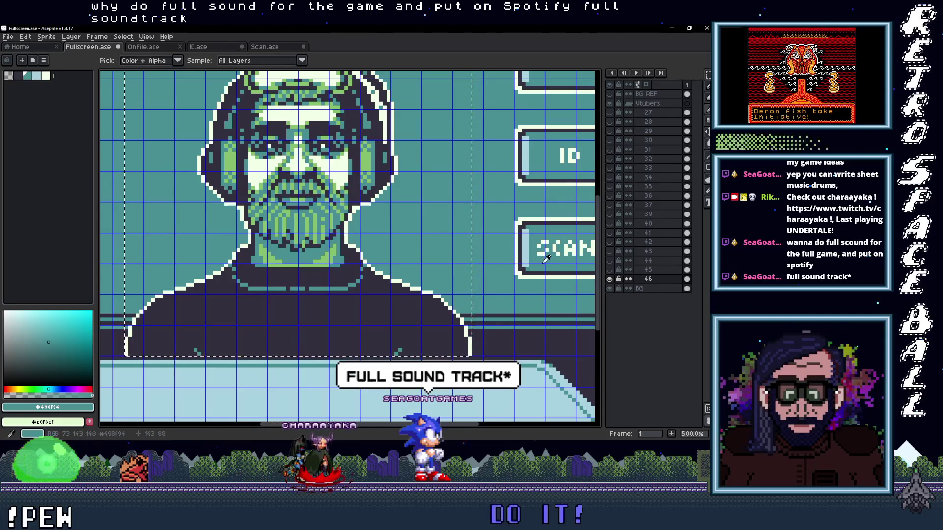
pyautogui.click(546, 258)
pyautogui.press('g')
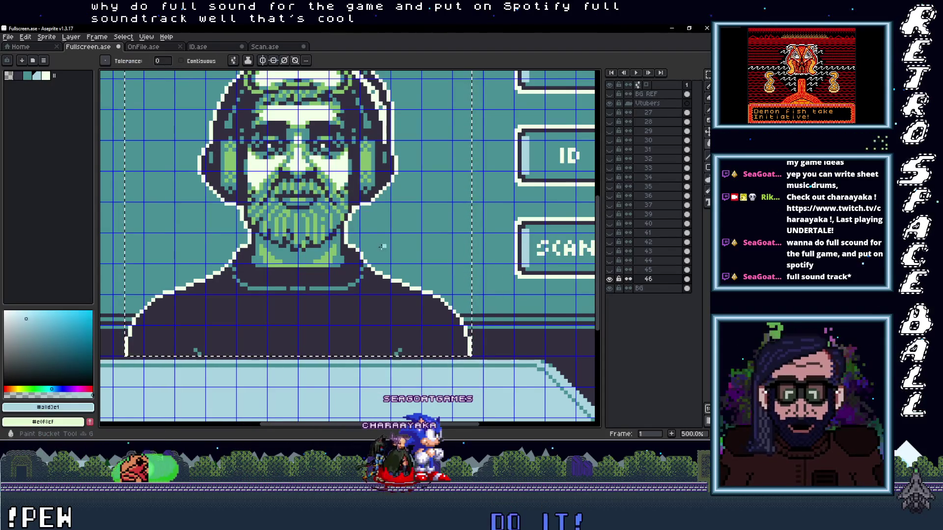
pyautogui.click(326, 260)
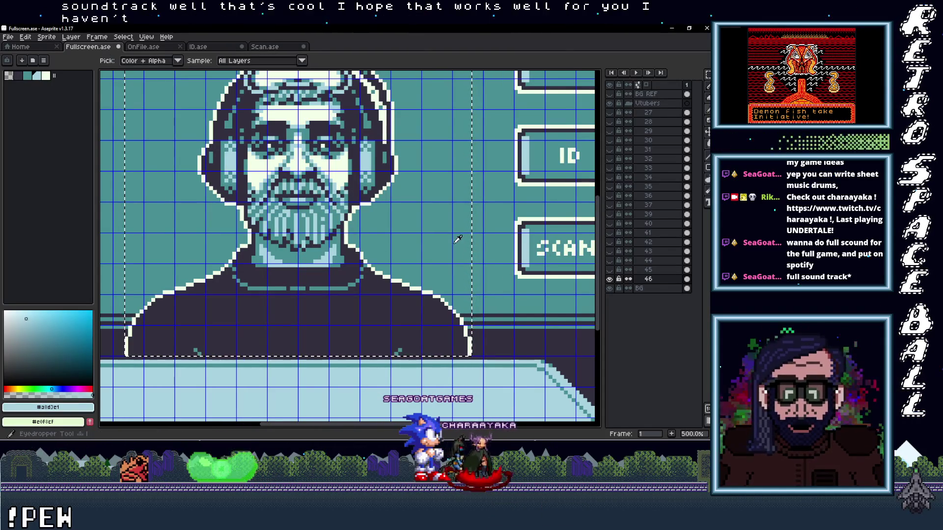
pyautogui.click(331, 253)
pyautogui.hotkey('ctrl', 'z')
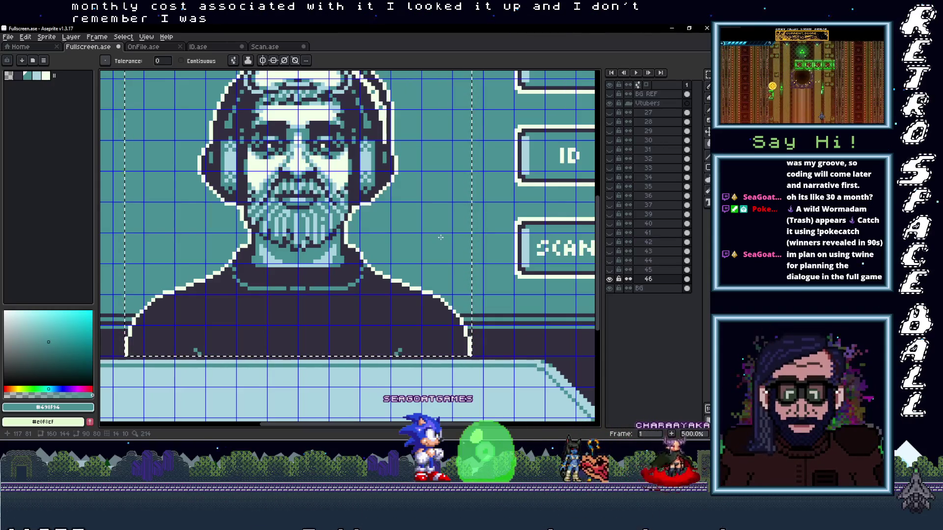
pyautogui.scroll(-1, 440, 238)
# - Zoom out to the whole scanner screen and copy the curly-haired image from the portraits folder
pyautogui.moveTo(398, 280)
pyautogui.mouseDown()
pyautogui.moveTo(365, 313)
pyautogui.moveTo(380, 324)
pyautogui.mouseUp()
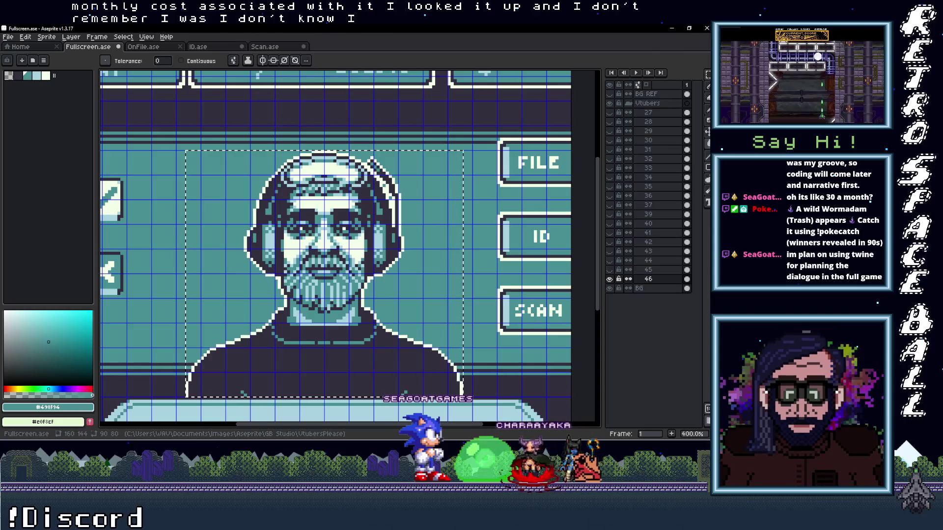
pyautogui.click(670, 45)
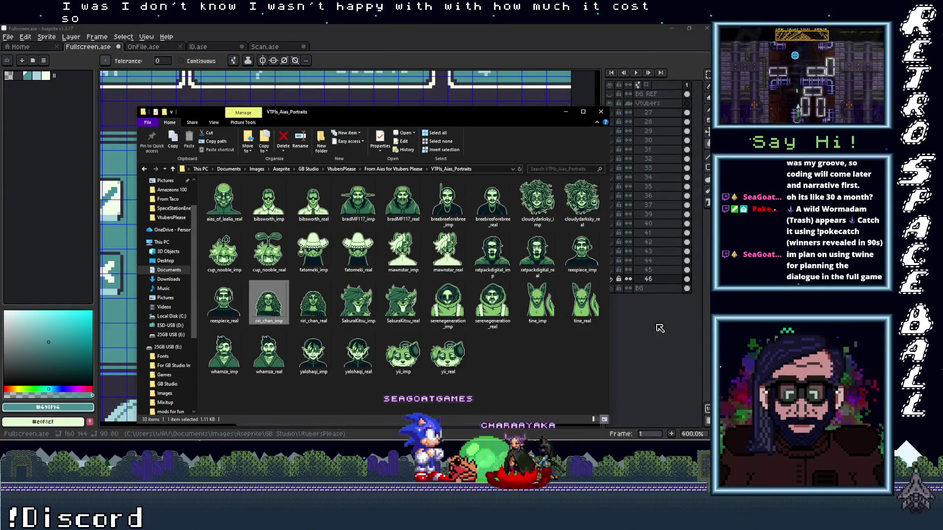
pyautogui.click(572, 113)
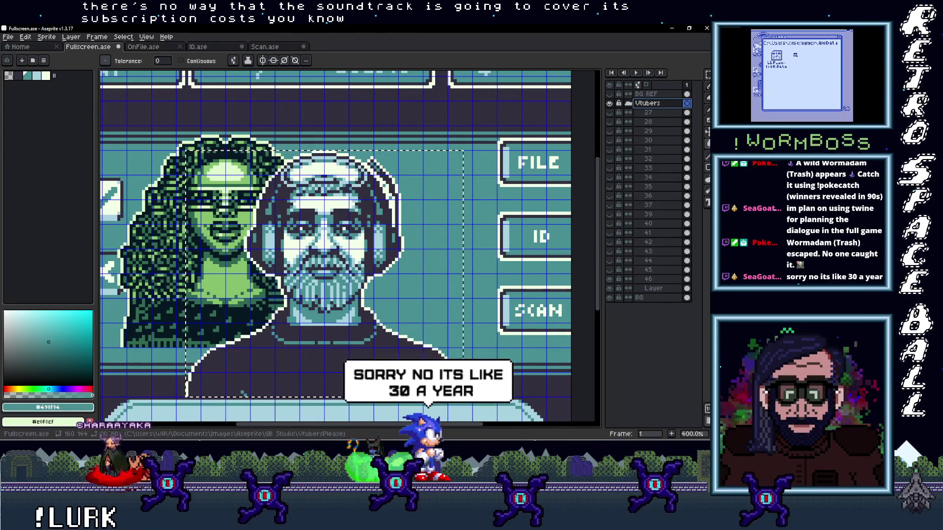
# - Move the curly-haired portrait to the frame centre and hide the bearded portrait layer
pyautogui.doubleClick(656, 288)
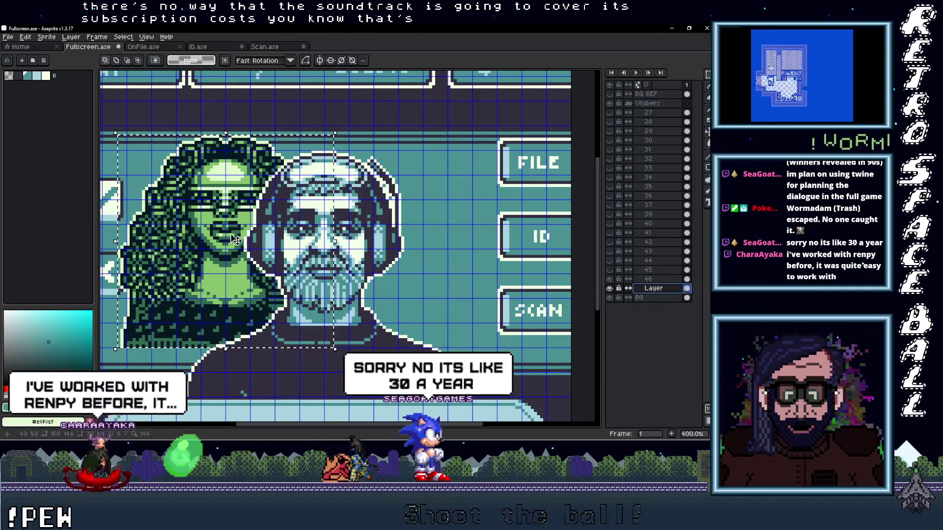
pyautogui.click(316, 273)
pyautogui.moveTo(316, 273); pyautogui.dragTo(333, 286)
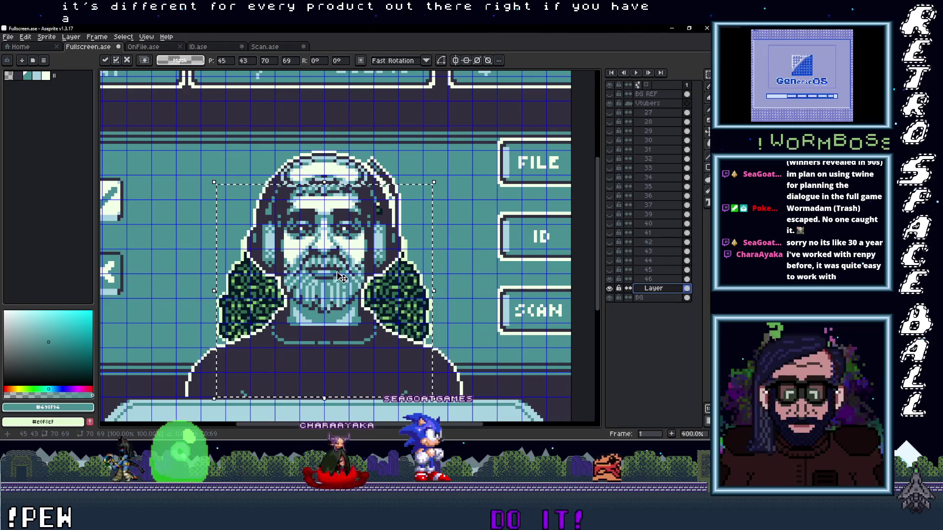
pyautogui.click(619, 279)
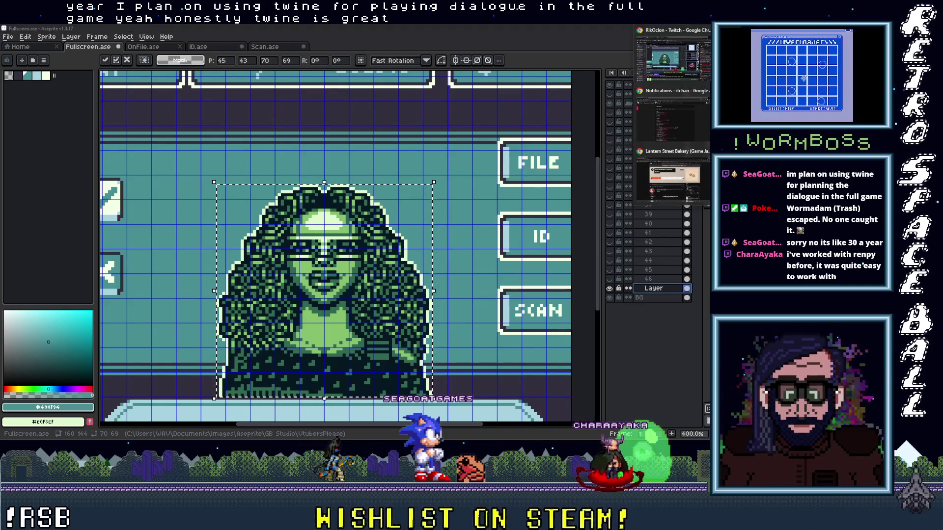
# - Pause the SoundCloud track in Chrome and return to Aseprite
pyautogui.click(674, 177)
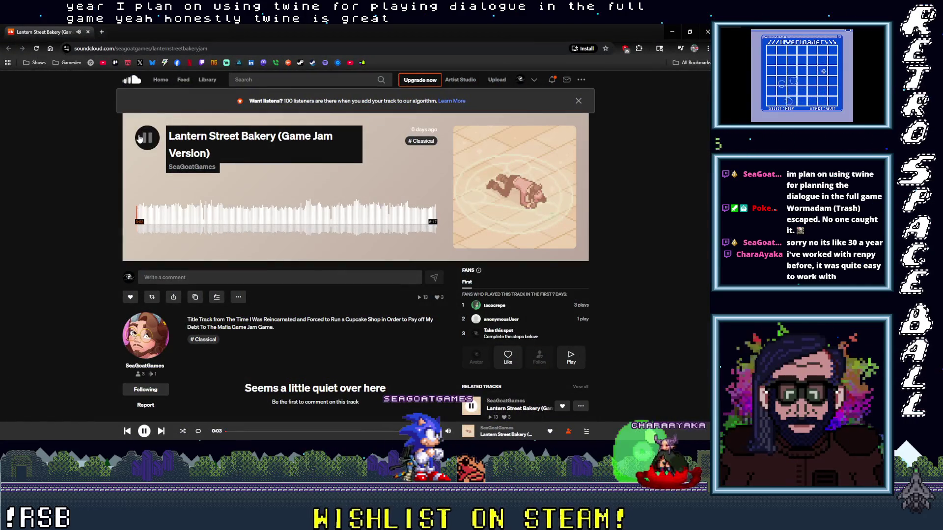
pyautogui.click(147, 138)
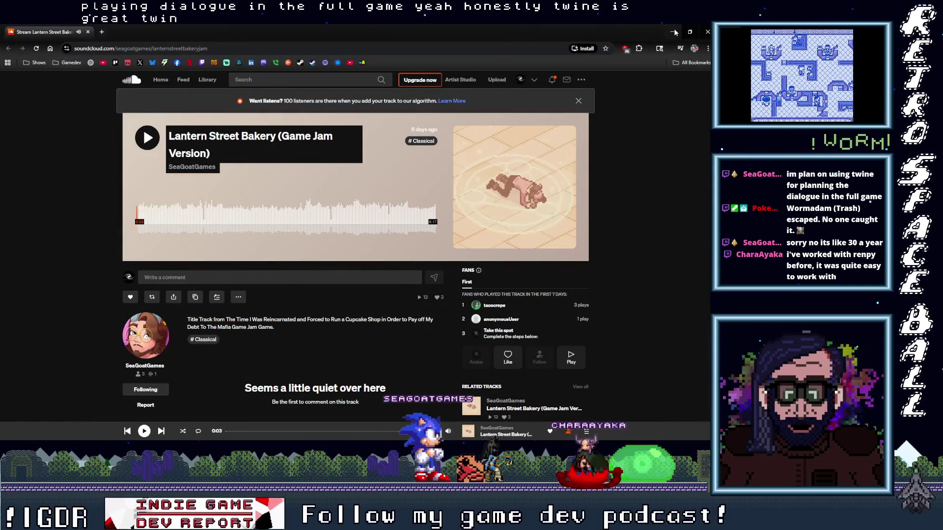
pyautogui.click(670, 31)
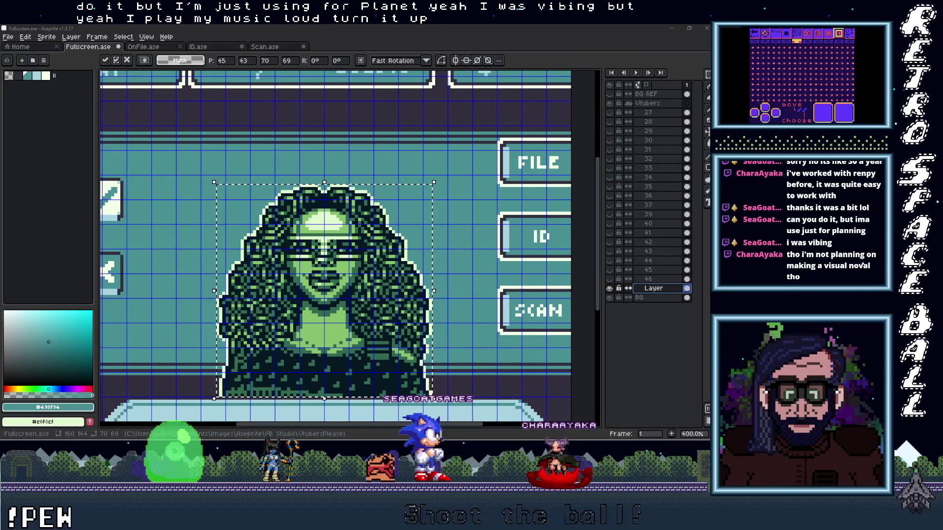
# - Nudge the portrait into centre and fill its dark pixels with the background's dark purple
pyautogui.press('Left')
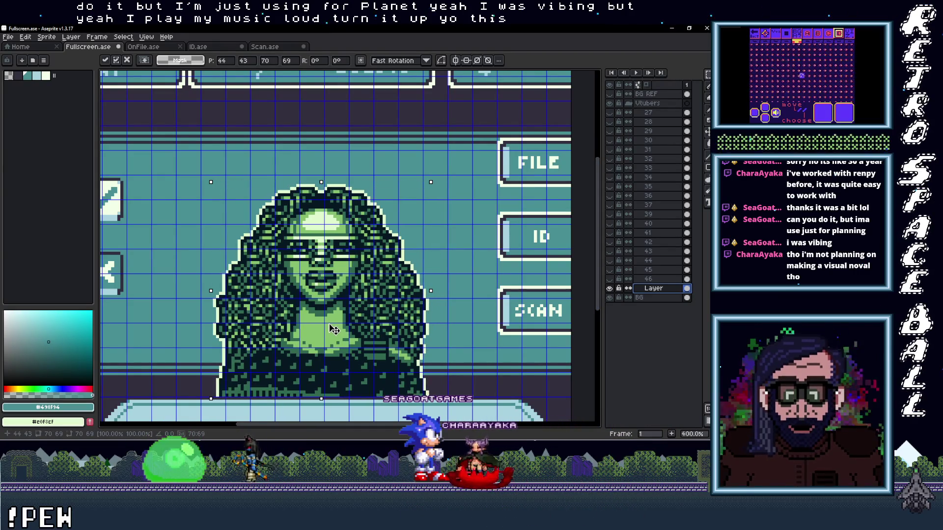
pyautogui.press('Right')
pyautogui.press('Right')
pyautogui.press('Left')
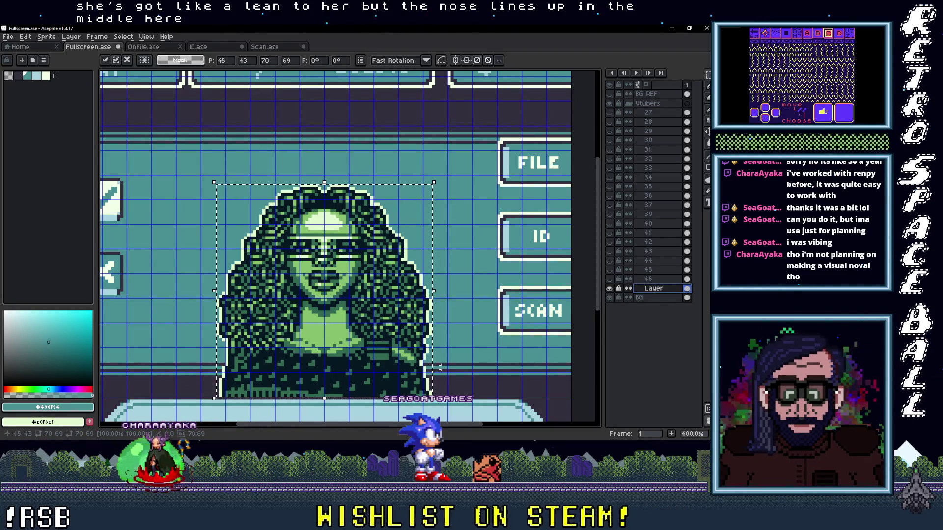
pyautogui.scroll(-3, 336, 251)
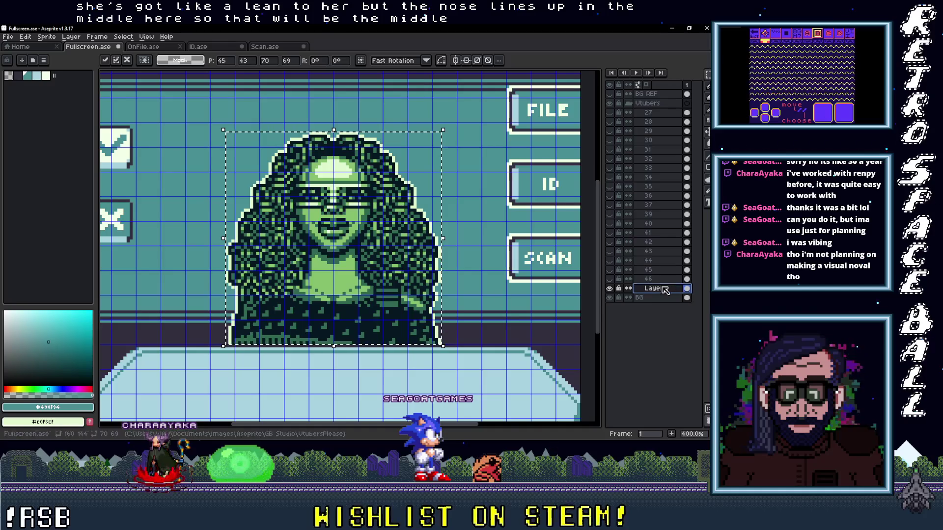
pyautogui.scroll(1, 414, 329)
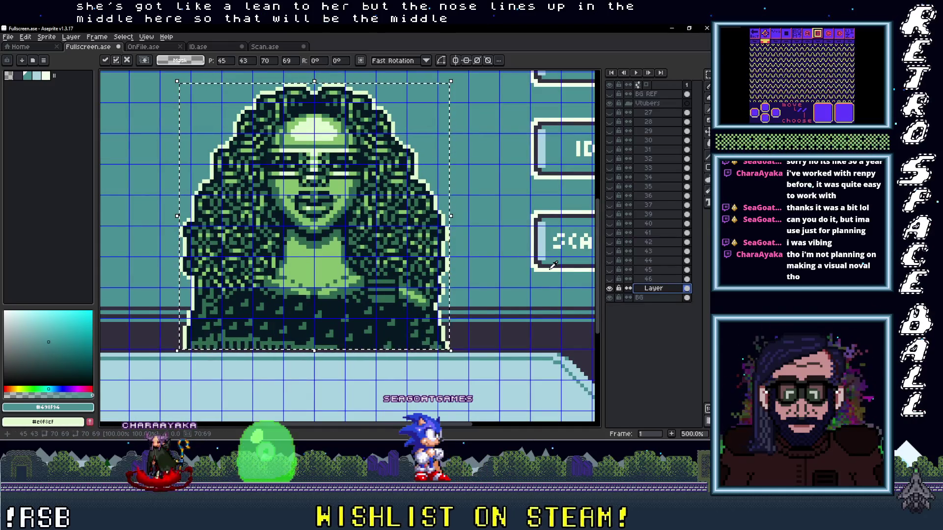
pyautogui.scroll(2, 442, 295)
pyautogui.press('g')
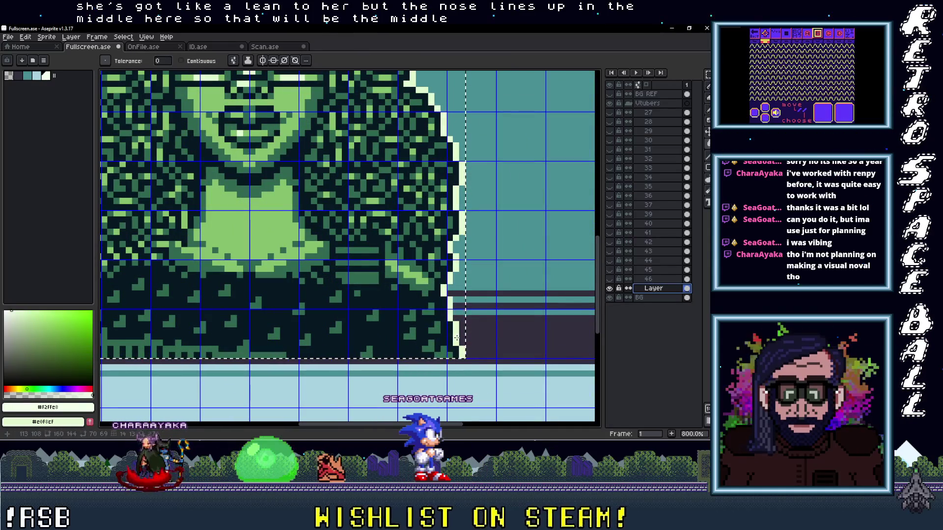
pyautogui.click(11, 77)
pyautogui.click(415, 348)
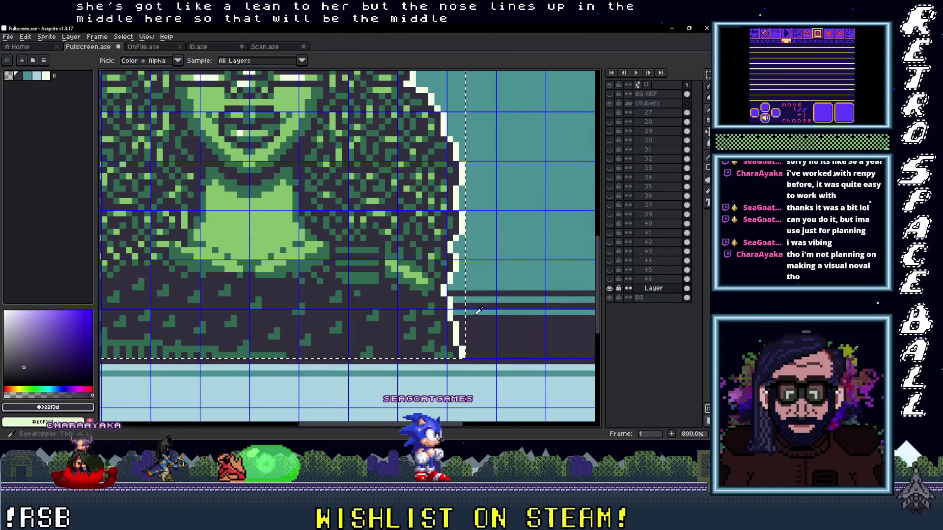
pyautogui.scroll(-2, 442, 316)
pyautogui.scroll(1, 407, 341)
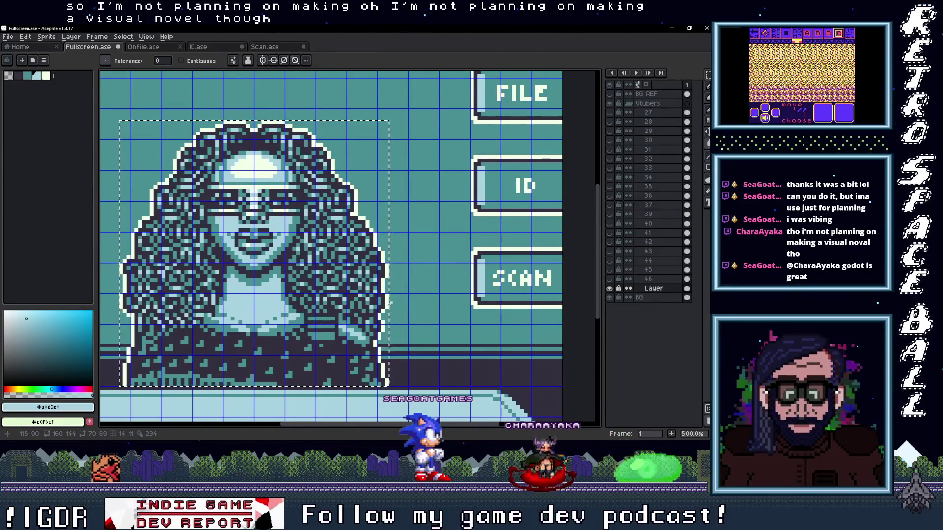
pyautogui.scroll(-3, 390, 305)
pyautogui.scroll(2, 372, 295)
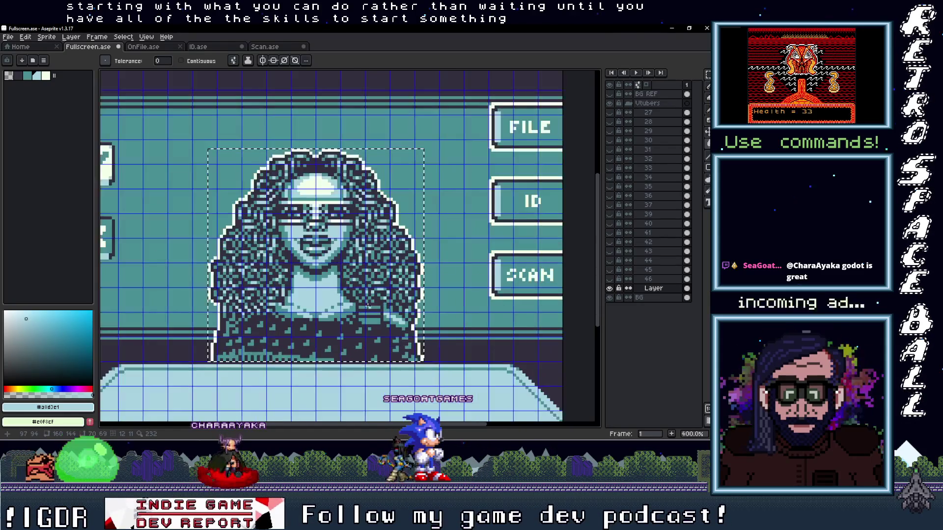
pyautogui.moveTo(369, 307); pyautogui.dragTo(384, 317)
pyautogui.scroll(-1, 383, 317)
pyautogui.scroll(-1, 384, 317)
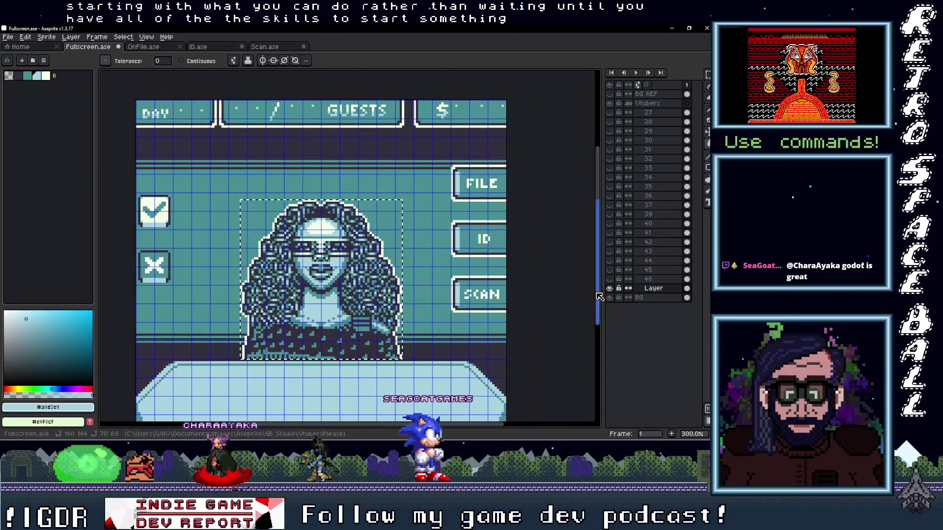
# - Name the portrait layer 47 and bring up the portraits folder
pyautogui.doubleClick(656, 289)
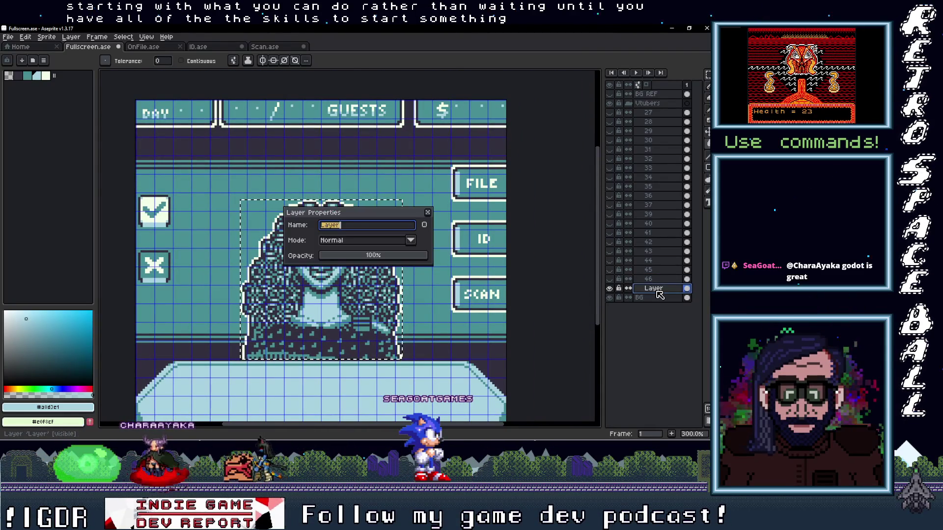
pyautogui.write('47')
pyautogui.press('Return')
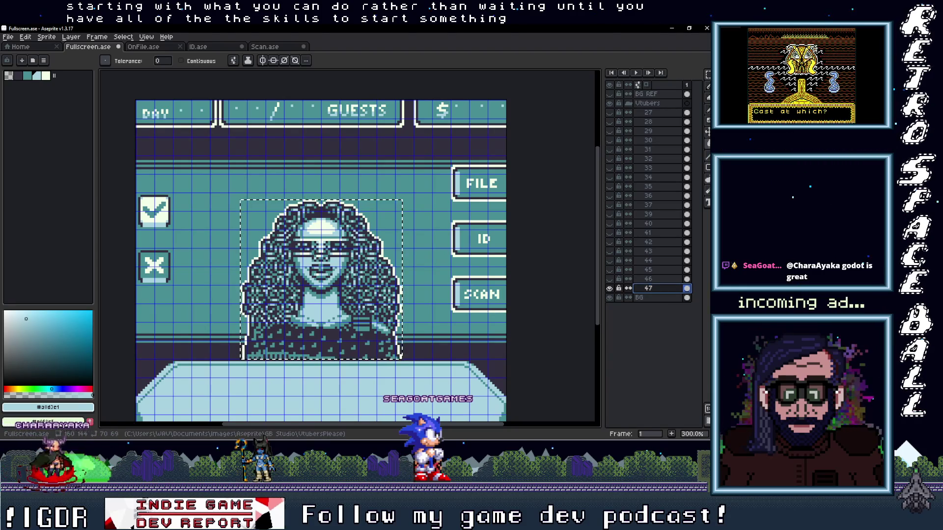
pyautogui.click(681, 66)
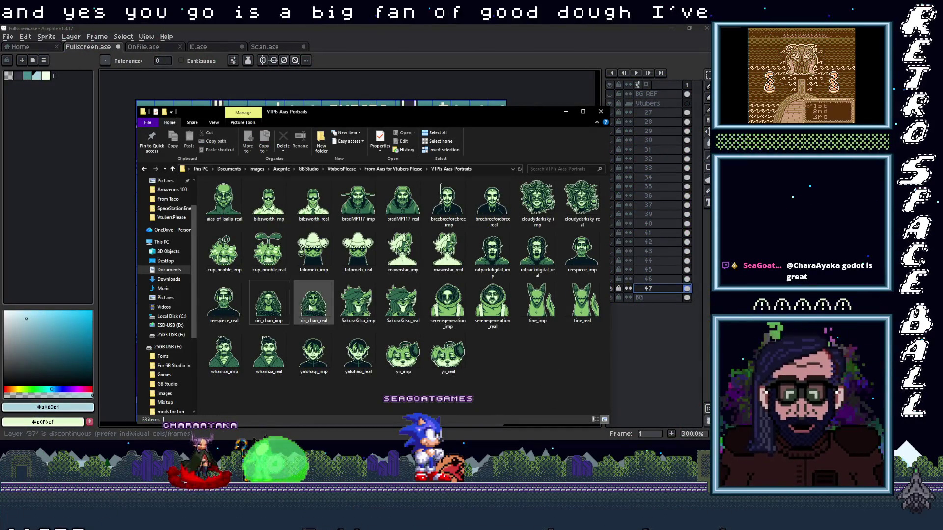
# - Paste the next portrait, place its layer below 47 and name it 48
pyautogui.click(564, 113)
pyautogui.moveTo(653, 112); pyautogui.dragTo(653, 297)
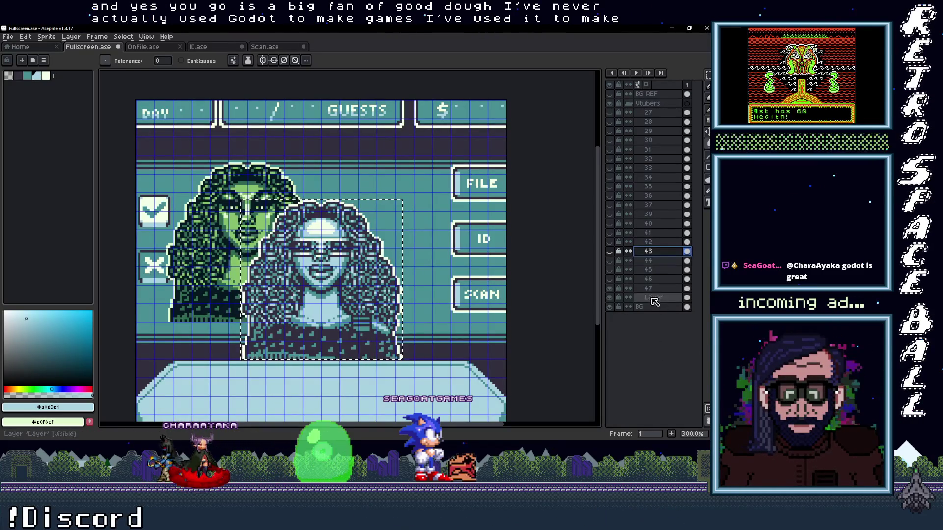
pyautogui.doubleClick(653, 298)
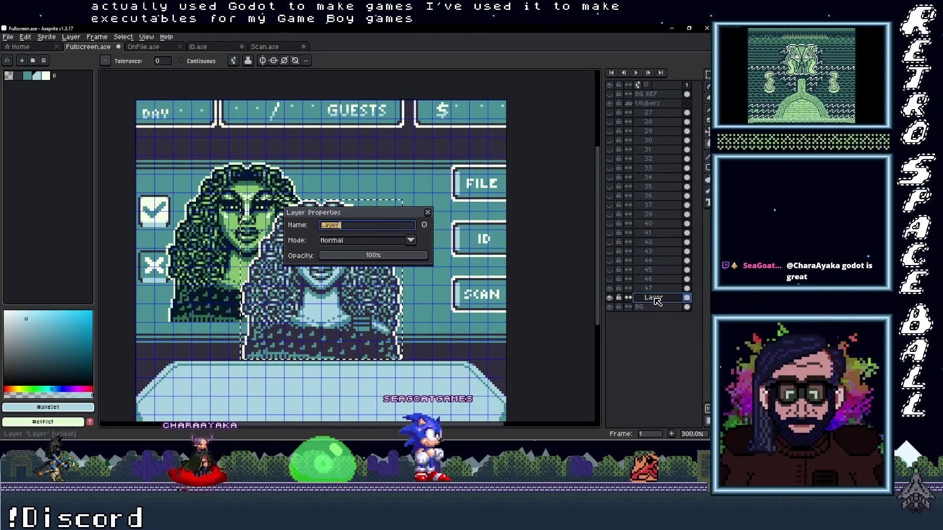
pyautogui.write('48')
pyautogui.press('Return')
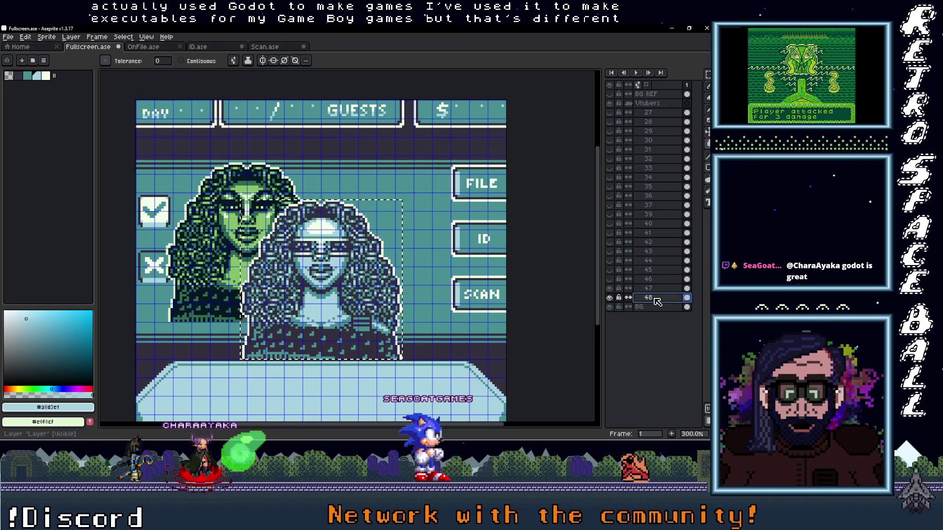
pyautogui.hotkey('shift', 'x')
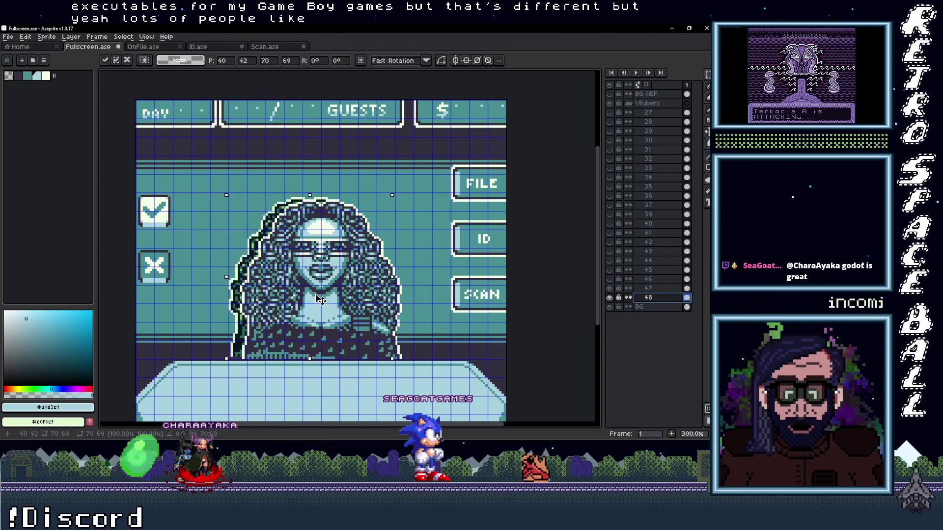
# - Hide the previous portrait and fill the new one's dark pixels with dark purple
pyautogui.click(330, 303)
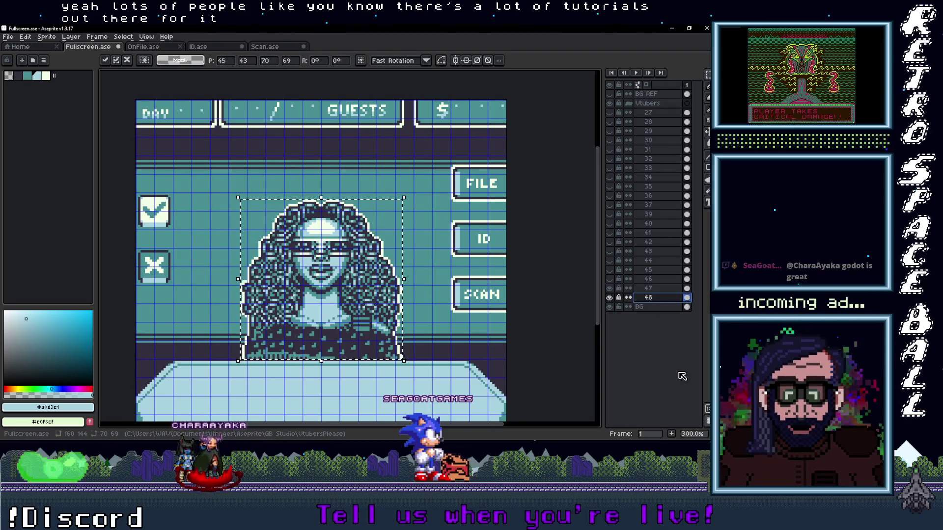
pyautogui.click(611, 297)
pyautogui.scroll(1, 332, 258)
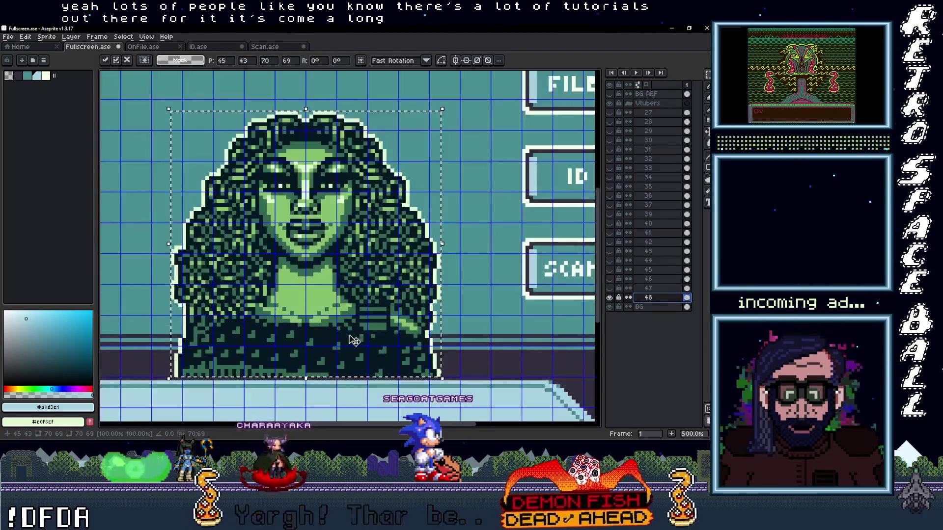
pyautogui.scroll(1, 353, 310)
pyautogui.scroll(1, 368, 336)
pyautogui.keyDown('alt'); pyautogui.click(347, 325); pyautogui.keyUp('alt')
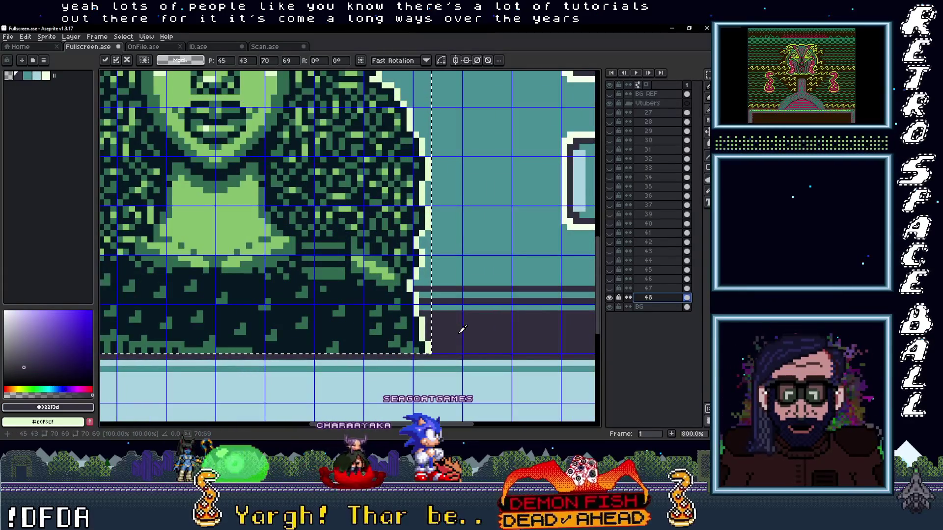
pyautogui.press('g')
pyautogui.click(347, 324)
pyautogui.press('i')
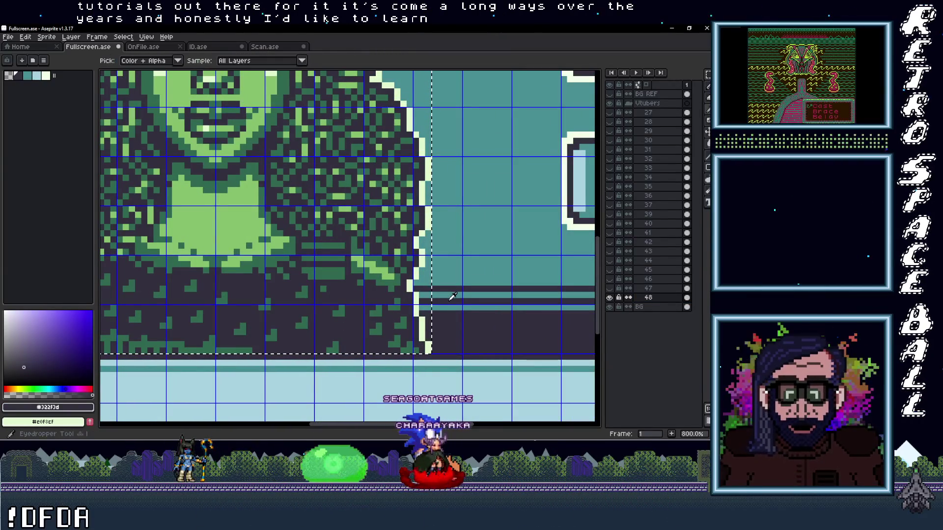
pyautogui.moveTo(454, 321); pyautogui.dragTo(398, 340)
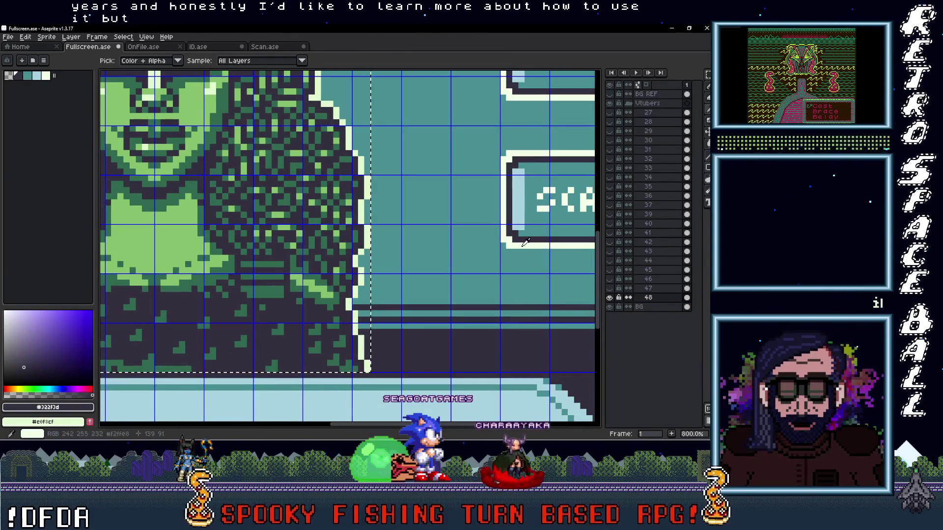
# - Swap the remaining green shades for the screen's teal and dark navy, then deselect
pyautogui.press('g')
pyautogui.press('i')
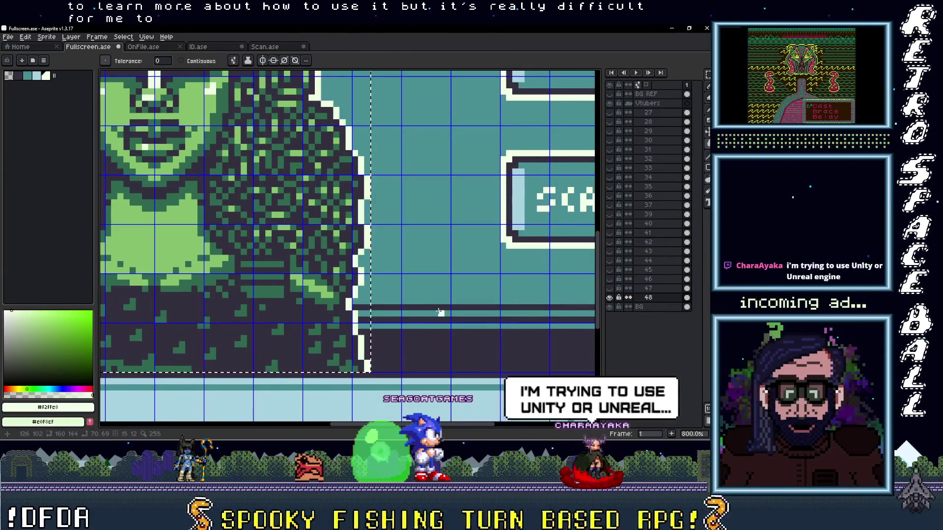
pyautogui.click(462, 271)
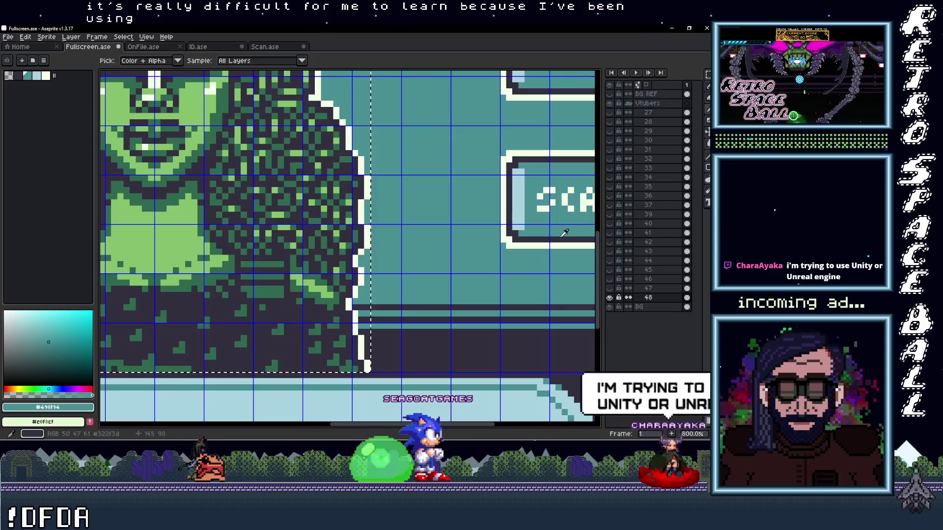
pyautogui.click(537, 235)
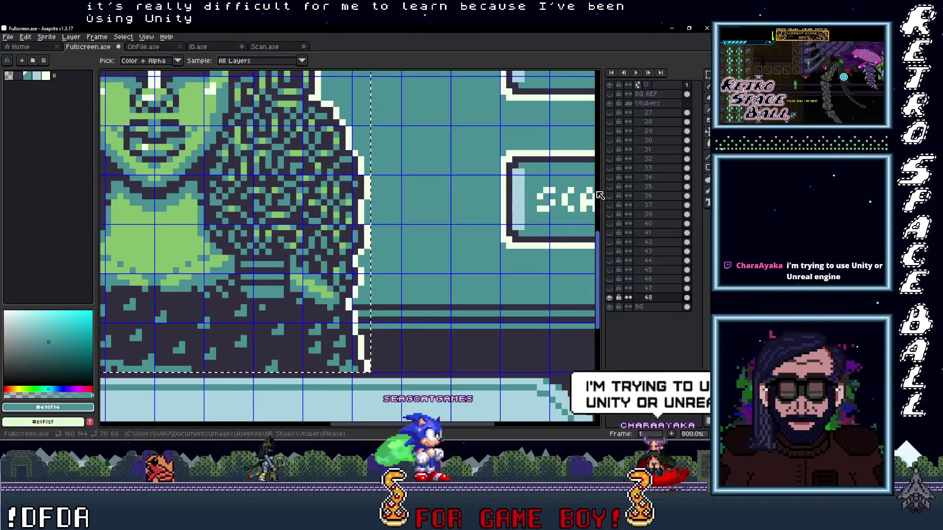
pyautogui.press('w')
pyautogui.scroll(-1, 326, 282)
pyautogui.moveTo(327, 281); pyautogui.dragTo(360, 292)
pyautogui.hotkey('ctrl', 'd')
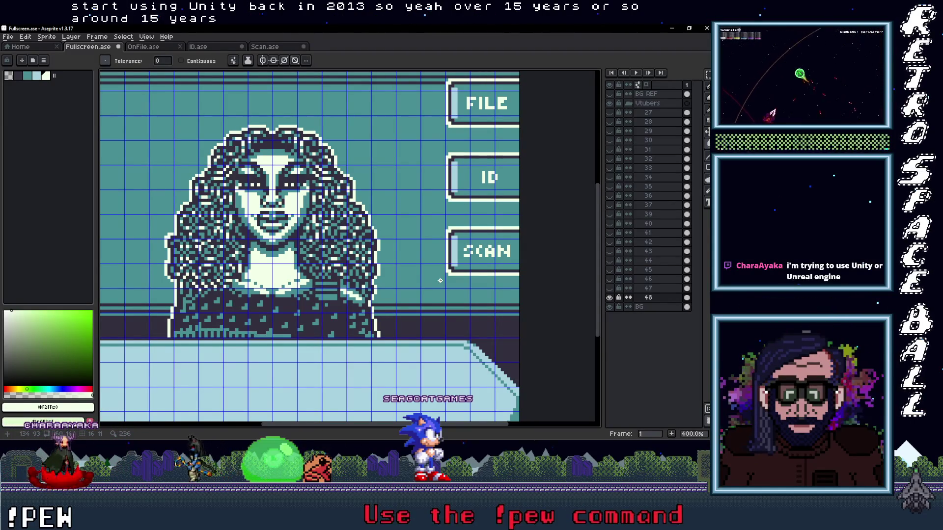
pyautogui.scroll(-5, 322, 296)
pyautogui.scroll(3, 323, 296)
pyautogui.scroll(2, 346, 295)
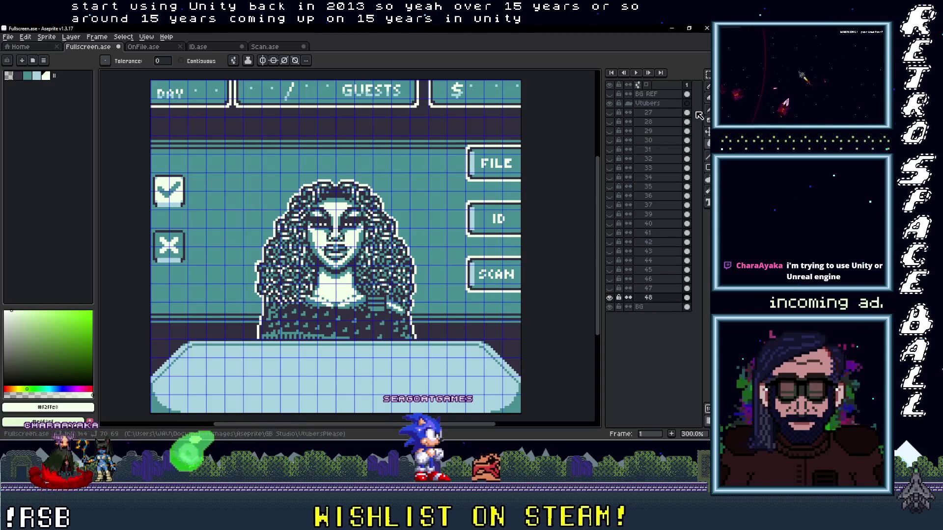
# - Hide layer 48 and choose the SakuraKitsu_imp image in the portraits folder
pyautogui.click(618, 298)
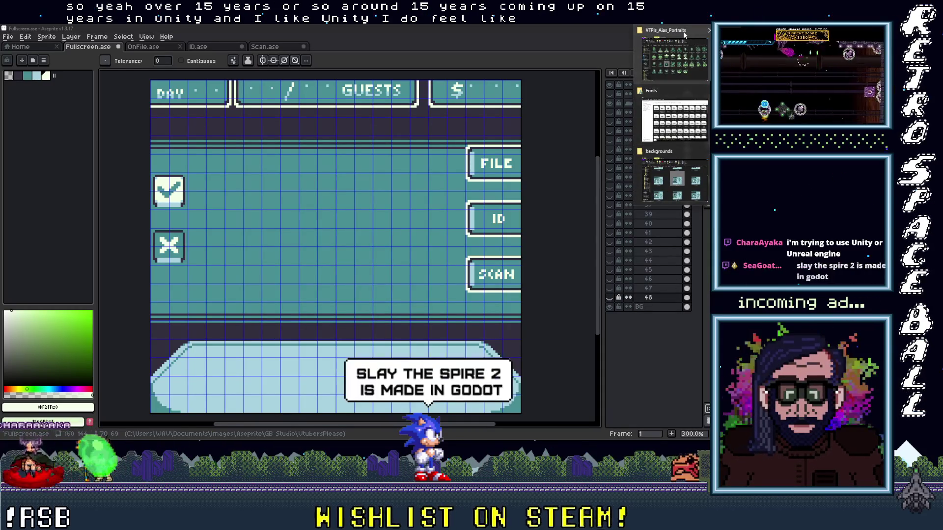
pyautogui.hotkey('alt', 'Tab')
pyautogui.click(358, 304)
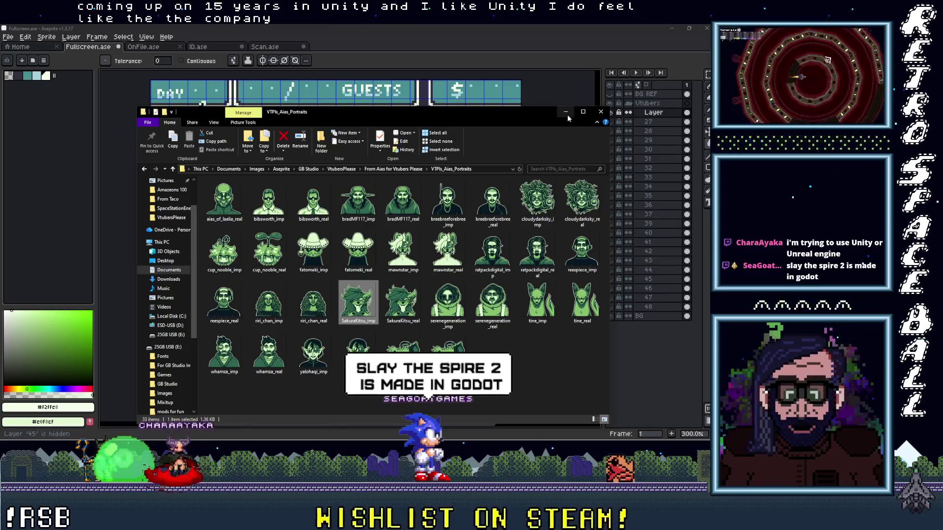
# - Drop the SakuraKitsu_imp portrait onto the screen on a new layer named 49 above BG
pyautogui.moveTo(358, 303); pyautogui.dragTo(567, 185)
pyautogui.moveTo(652, 112); pyautogui.dragTo(653, 289)
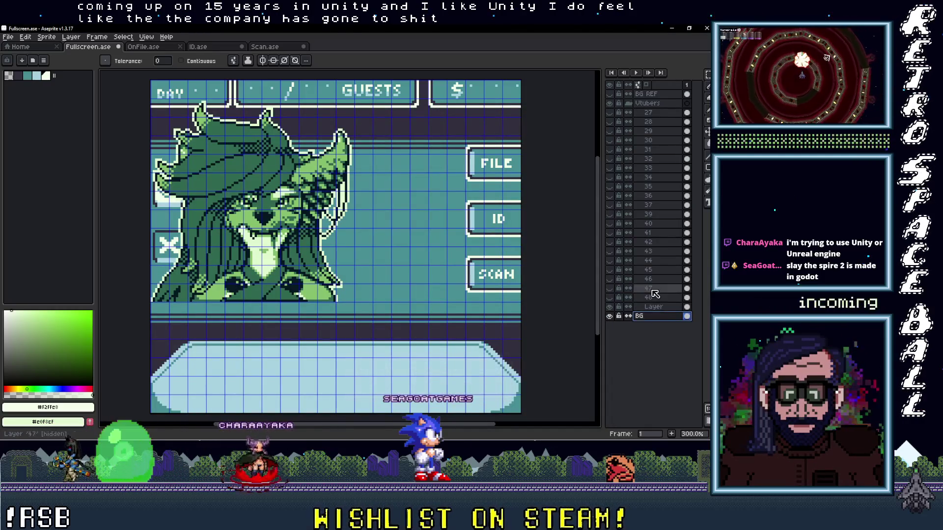
pyautogui.doubleClick(659, 308)
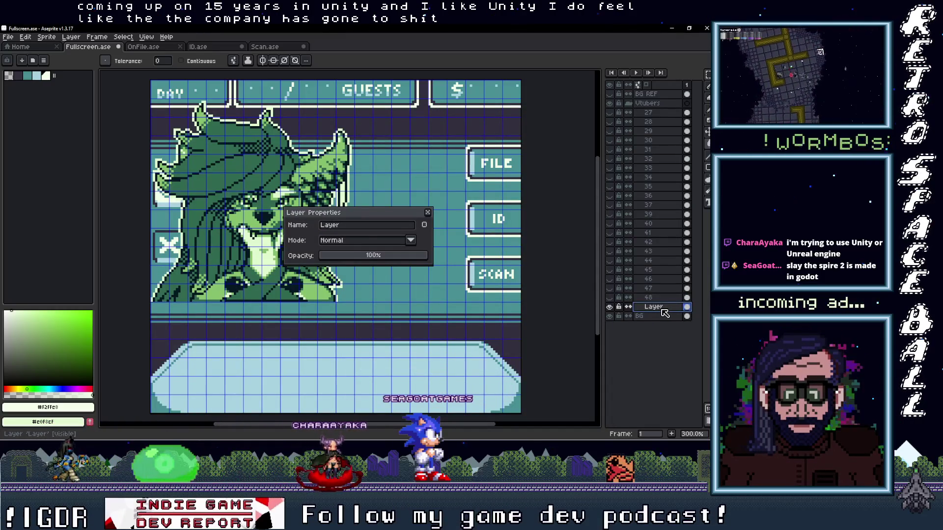
pyautogui.press('BackSpace')
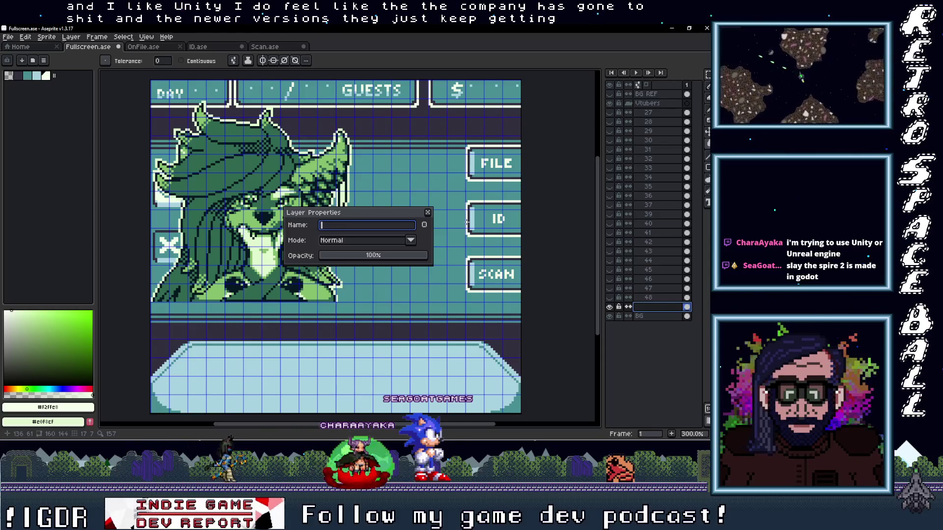
pyautogui.write('49')
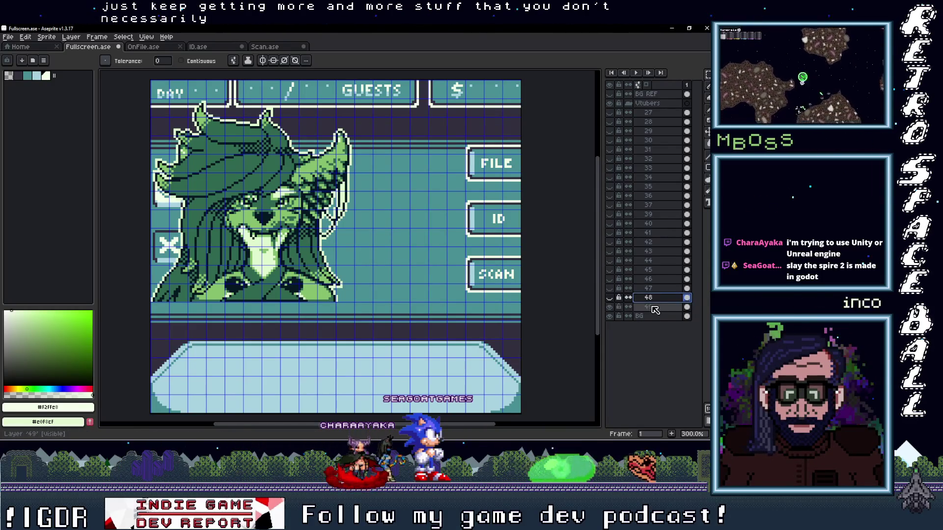
pyautogui.press('m')
# - Drag and nudge the horned portrait to sit centred just above the counter
pyautogui.moveTo(164, 248)
pyautogui.mouseDown()
pyautogui.moveTo(388, 290)
pyautogui.moveTo(376, 289)
pyautogui.mouseUp()
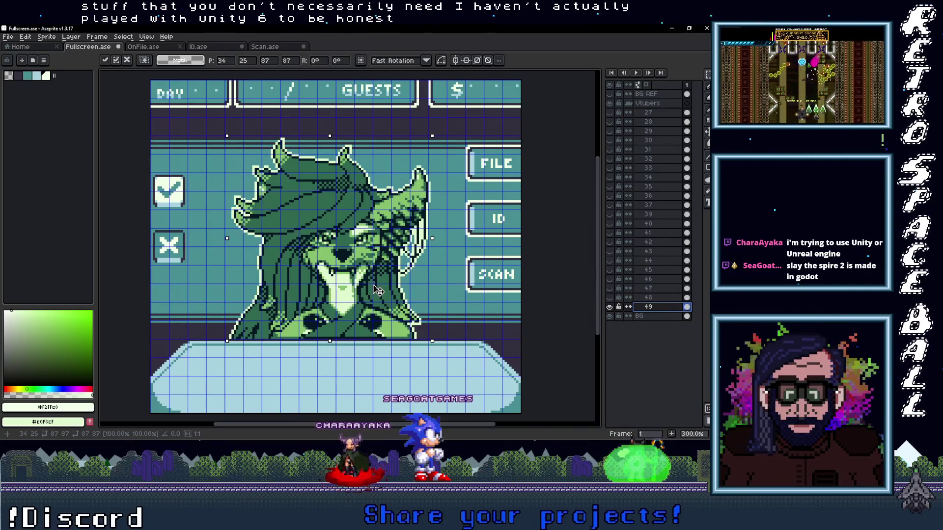
pyautogui.moveTo(376, 288); pyautogui.dragTo(376, 291)
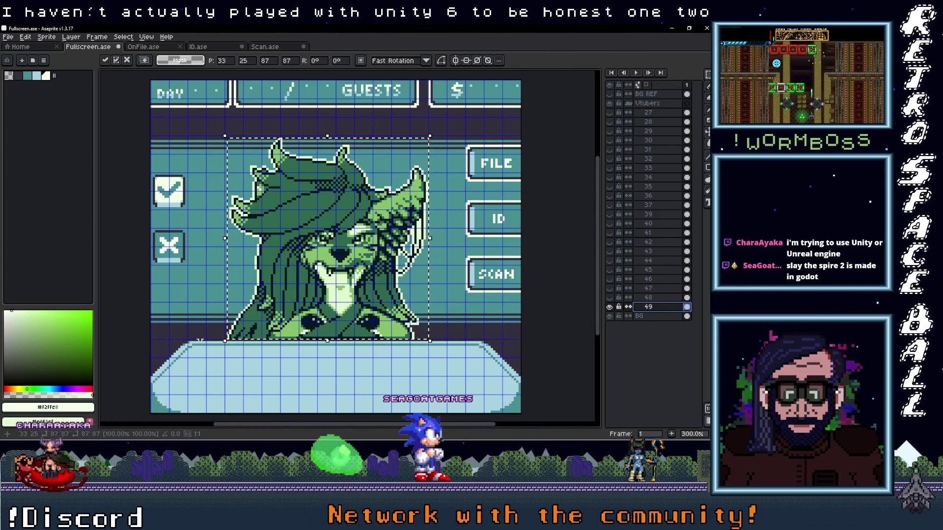
pyautogui.moveTo(386, 329)
pyautogui.mouseDown()
pyautogui.moveTo(402, 329)
pyautogui.moveTo(385, 329)
pyautogui.mouseUp()
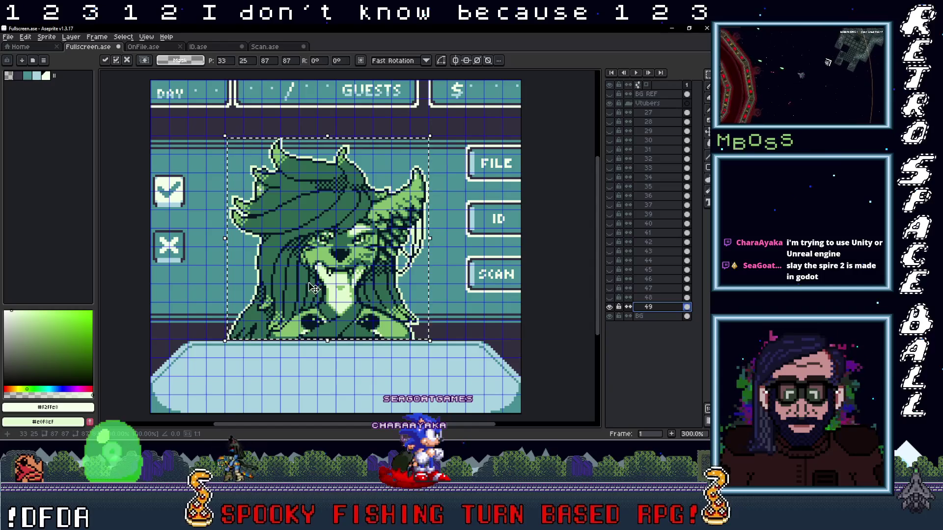
pyautogui.moveTo(341, 310); pyautogui.dragTo(385, 311)
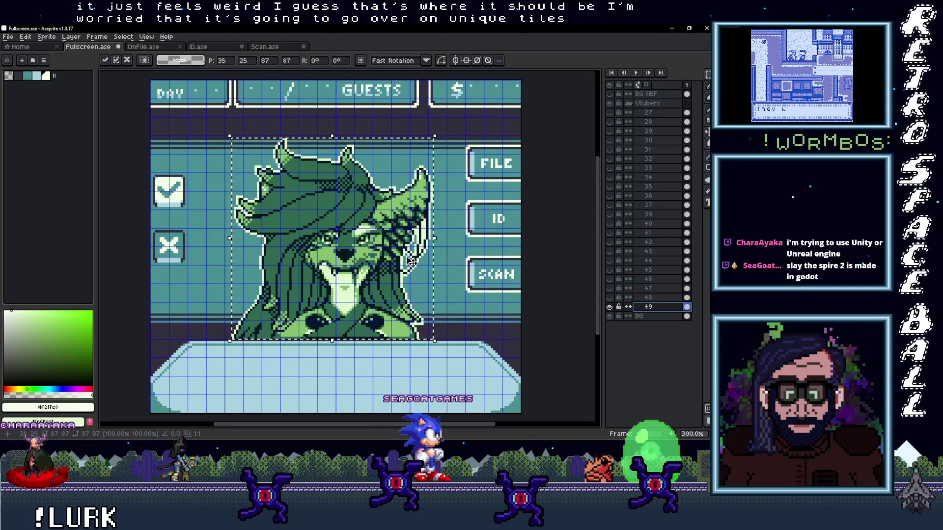
pyautogui.press('Left')
pyautogui.press('Left')
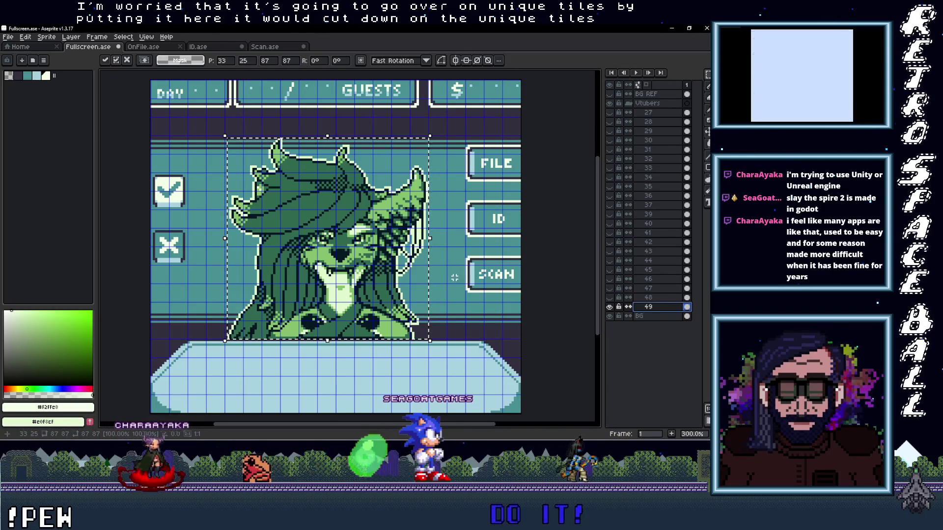
pyautogui.scroll(-1, 455, 268)
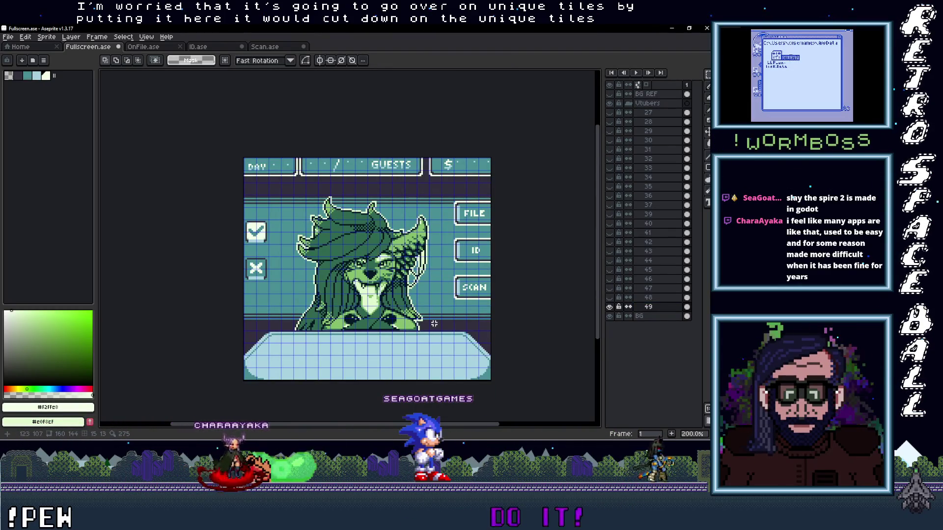
pyautogui.scroll(1, 431, 315)
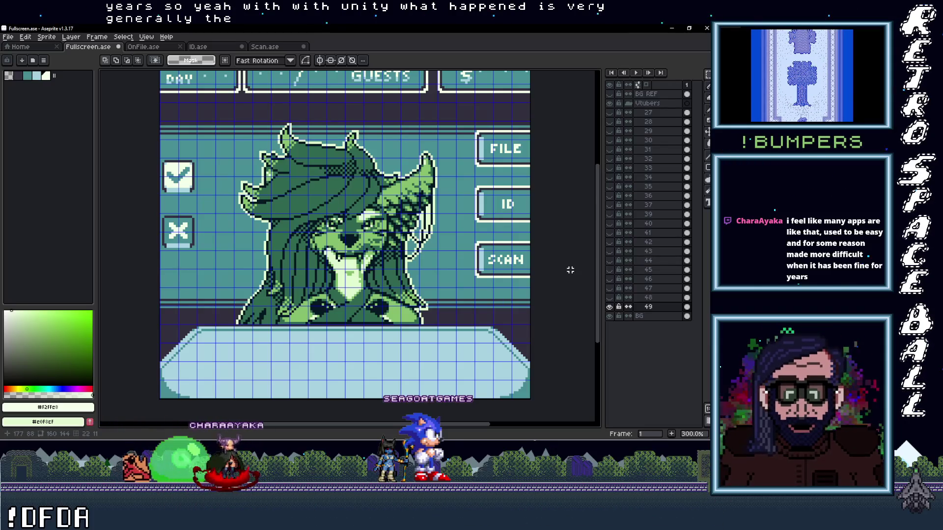
pyautogui.click(659, 308)
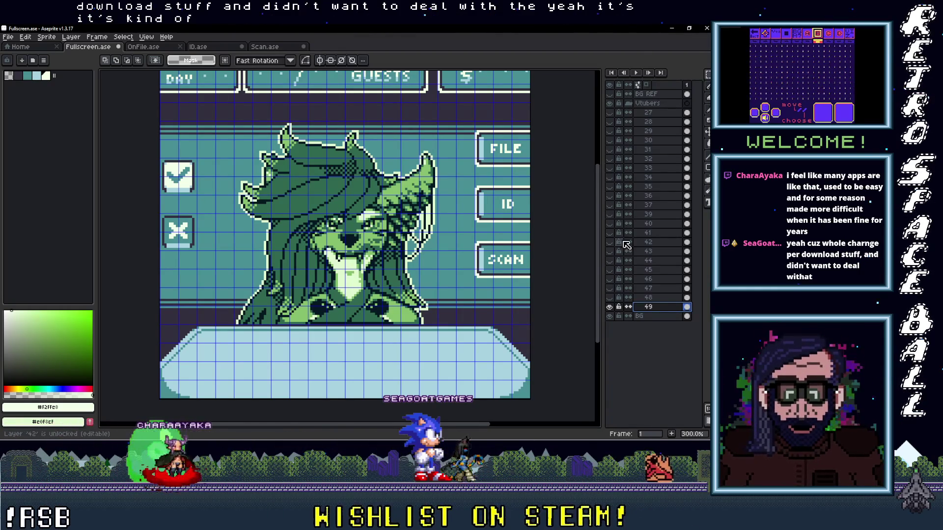
pyautogui.scroll(1, 425, 317)
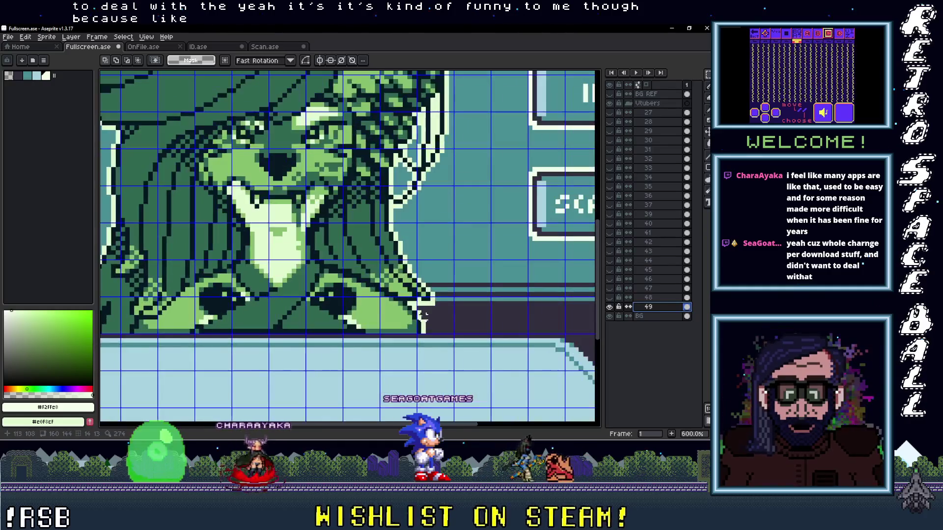
# - Recolor the portrait's dark outline to the screen's dark colour #322f3d with eyedropper and bucket fill
pyautogui.press('i')
pyautogui.click(452, 312)
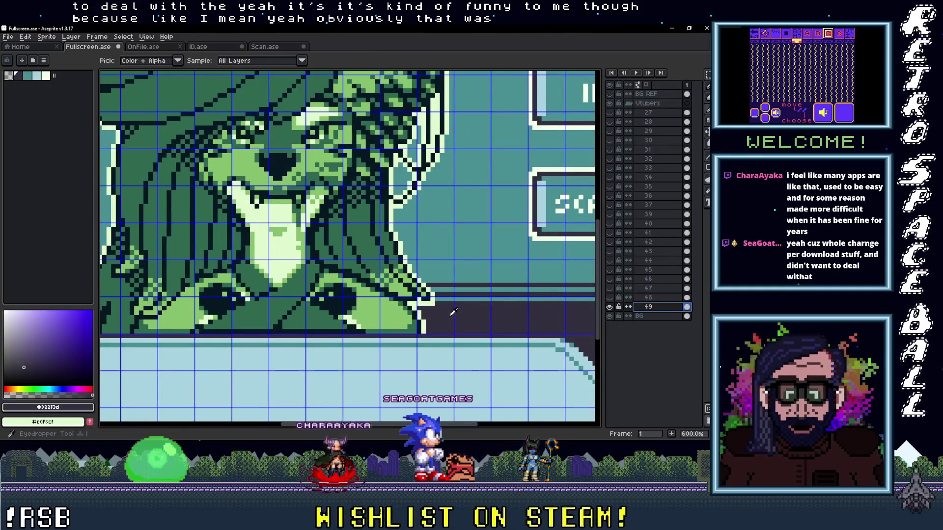
pyautogui.press('g')
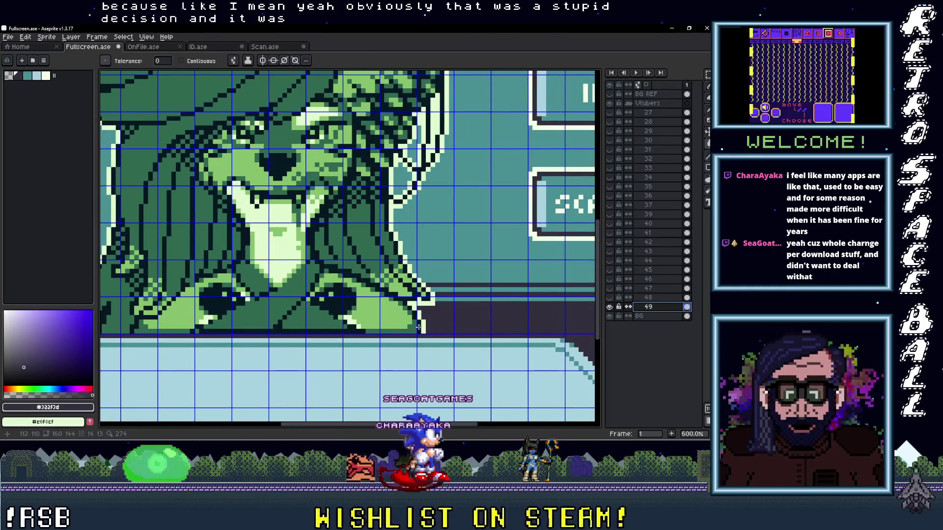
pyautogui.click(422, 326)
# - Fill the portrait's dark greens with the screen teal and light greens with light blue #a8d3e1
pyautogui.click(545, 234)
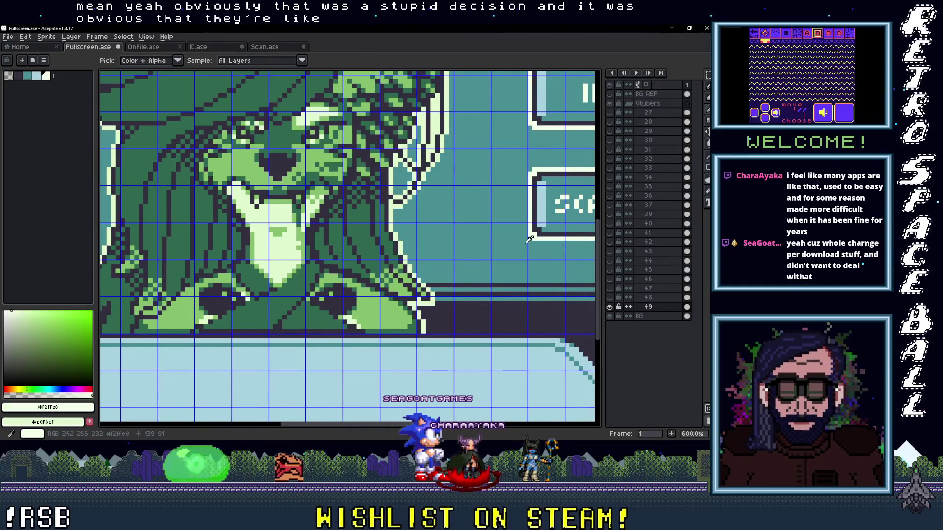
pyautogui.click(479, 267)
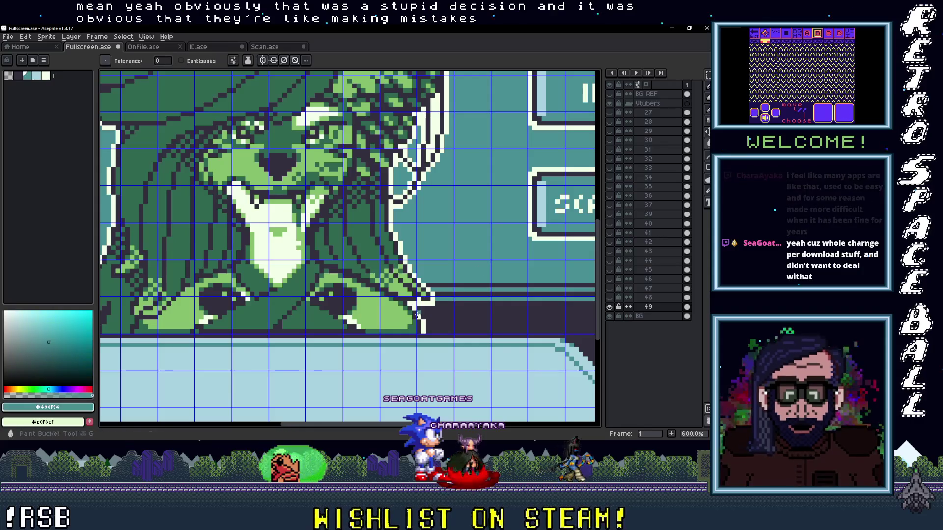
pyautogui.click(410, 330)
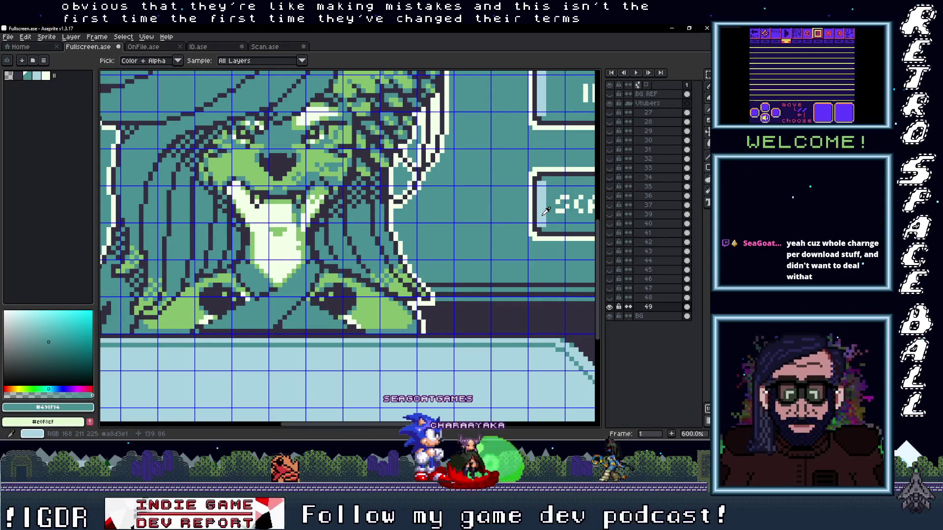
pyautogui.click(546, 212)
pyautogui.click(398, 313)
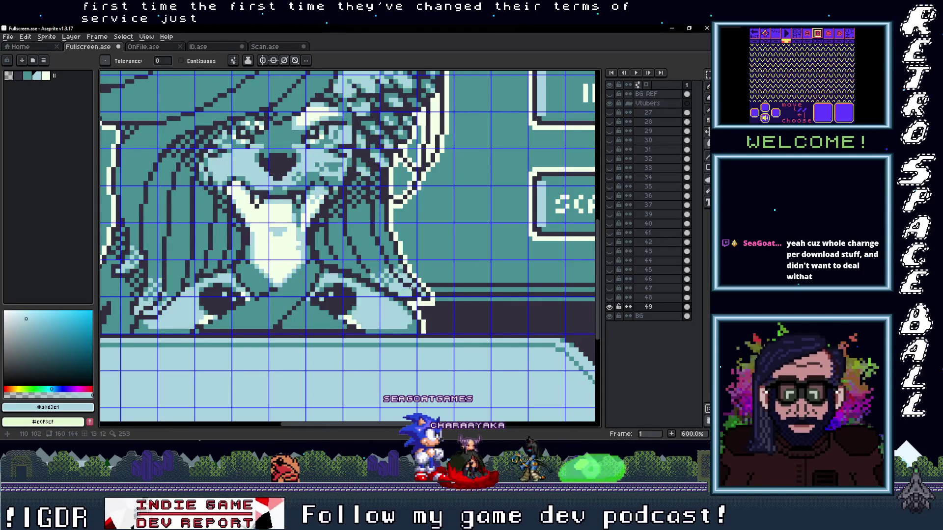
pyautogui.scroll(-1, 399, 313)
pyautogui.moveTo(446, 262); pyautogui.dragTo(439, 272)
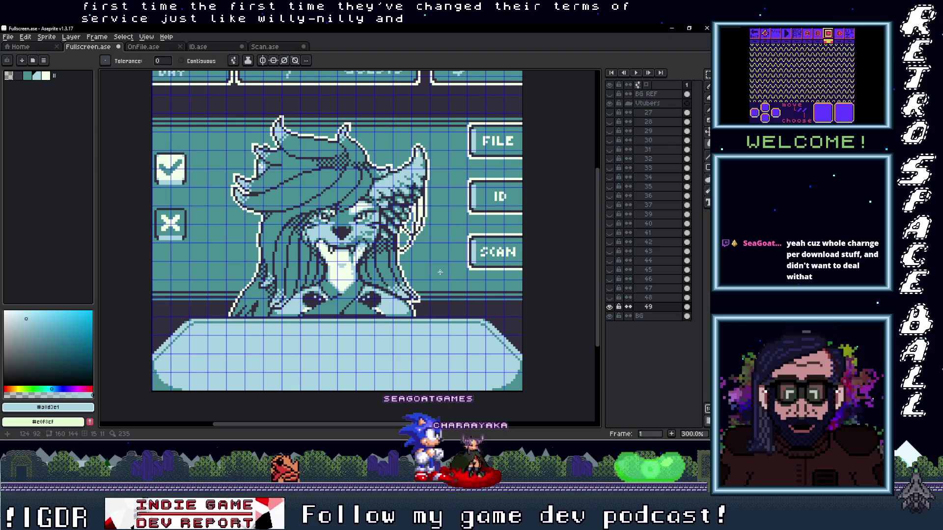
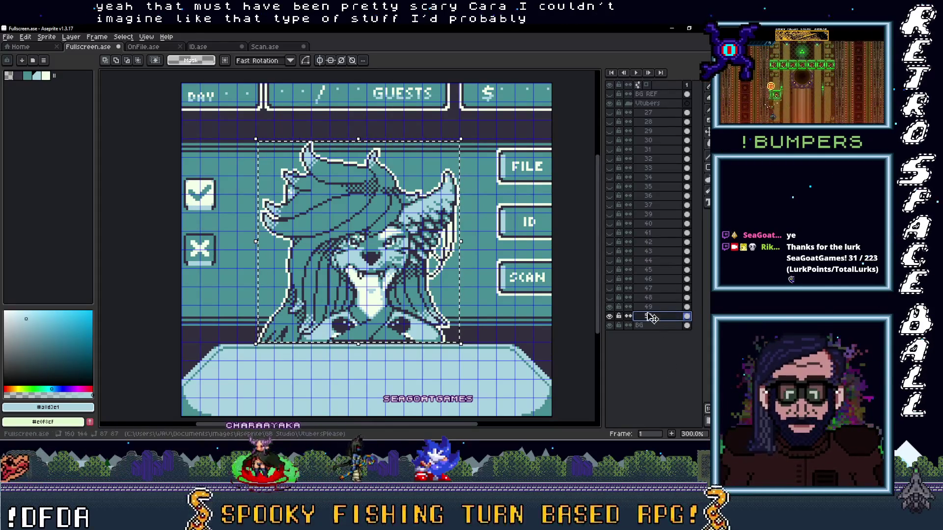
# - Hide layer 49 and refill the portrait's green hair and remaining shades with teal and light teal
pyautogui.click(619, 307)
pyautogui.click(619, 307)
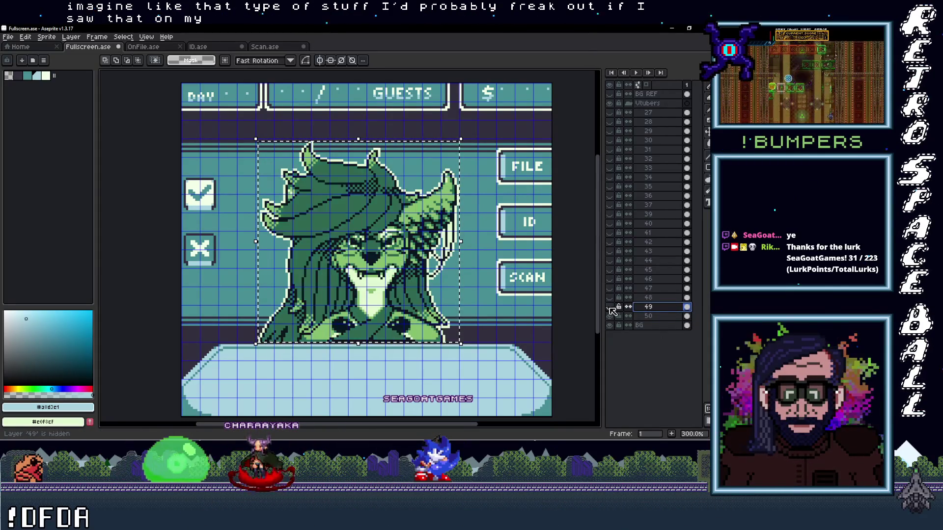
pyautogui.scroll(2, 516, 273)
pyautogui.scroll(1, 516, 272)
pyautogui.click(516, 287)
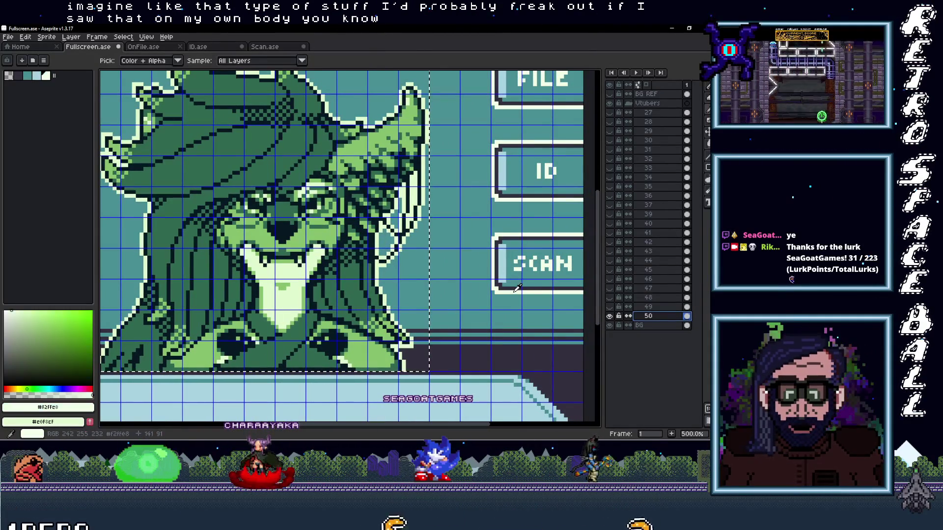
pyautogui.click(454, 359)
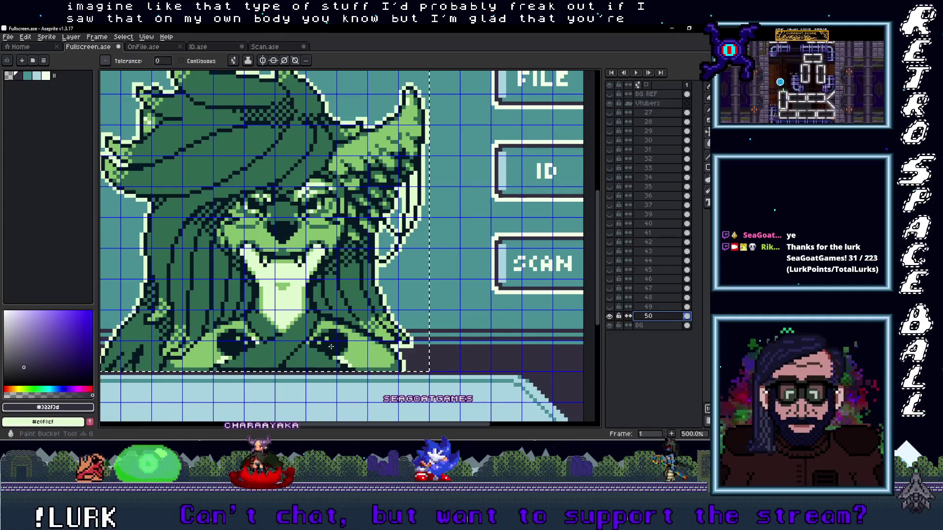
pyautogui.press('g')
pyautogui.press('x')
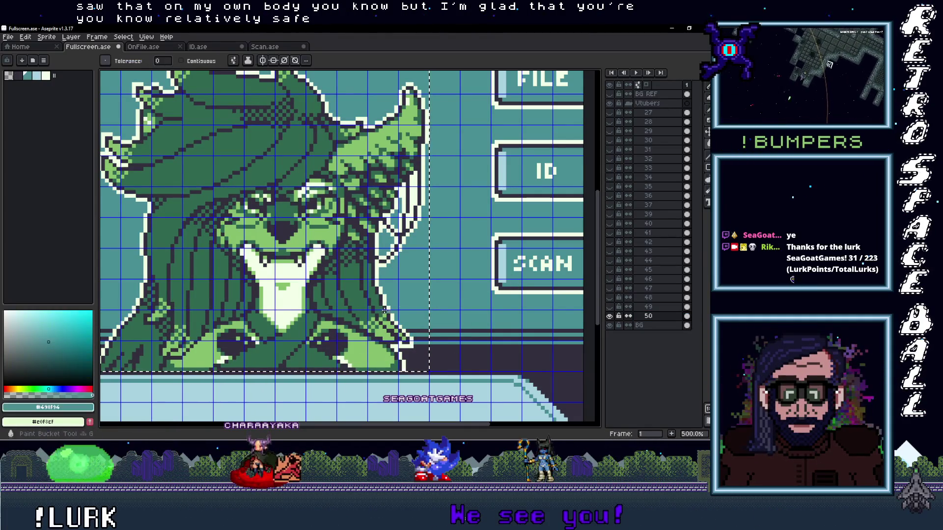
pyautogui.click(221, 148)
pyautogui.press('i')
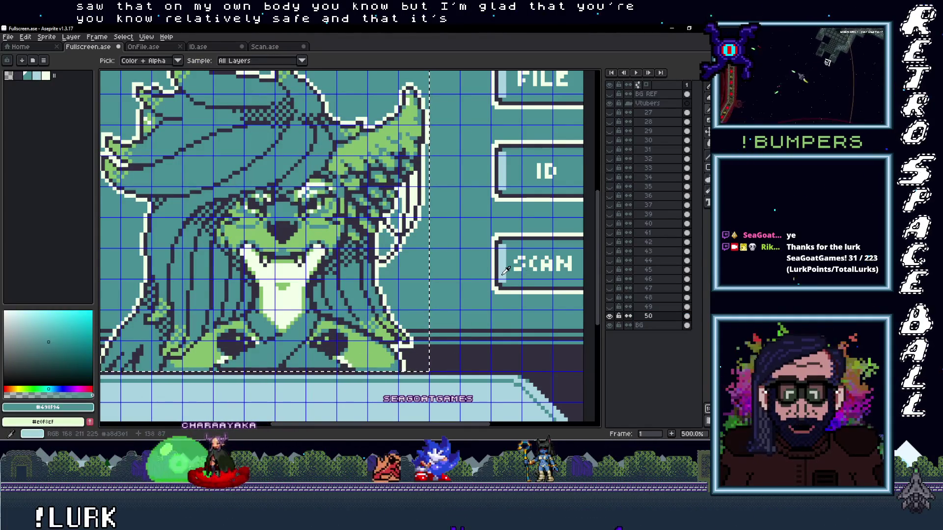
pyautogui.click(506, 271)
pyautogui.scroll(-2, 424, 316)
pyautogui.scroll(2, 423, 315)
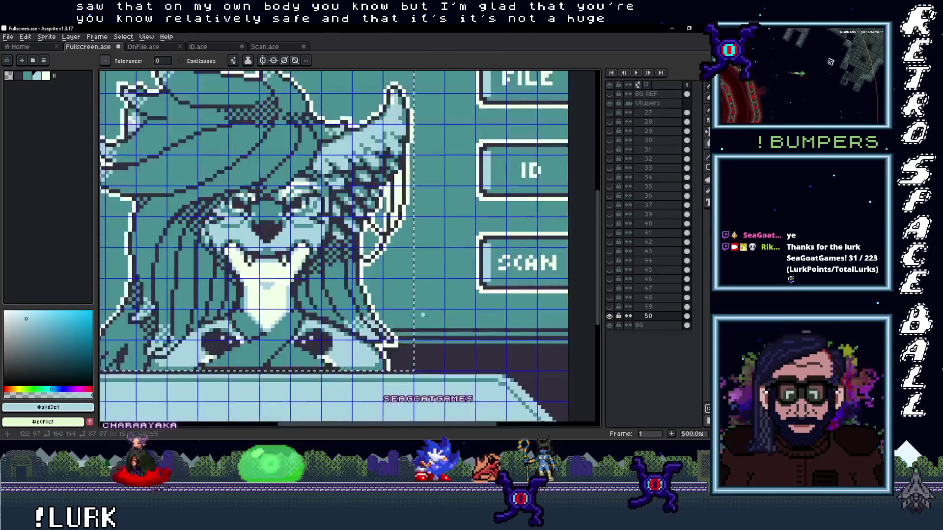
pyautogui.scroll(-1, 424, 316)
pyautogui.scroll(-1, 424, 315)
pyautogui.scroll(1, 424, 315)
# - Select layer 50 and undo the accidental new layer created from its options menu
pyautogui.click(652, 317)
pyautogui.click(667, 334)
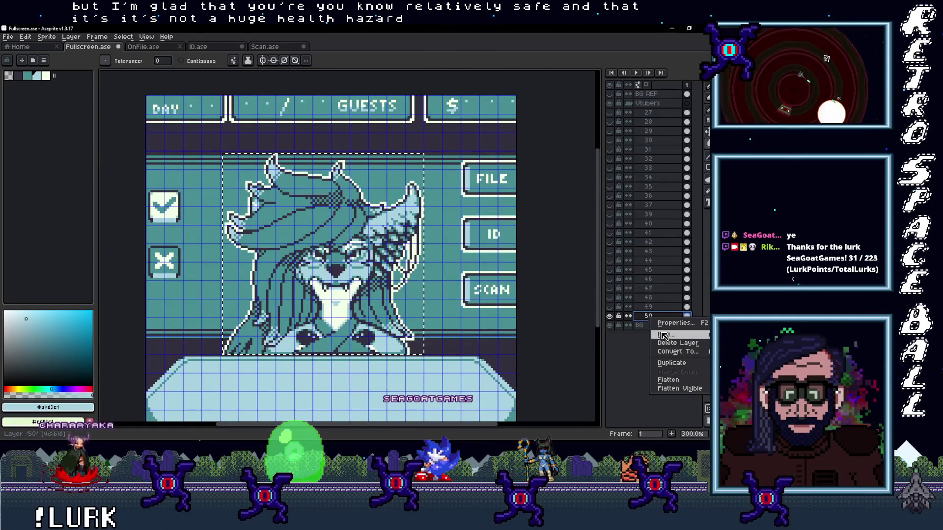
pyautogui.click(590, 339)
pyautogui.hotkey('ctrl', 'z')
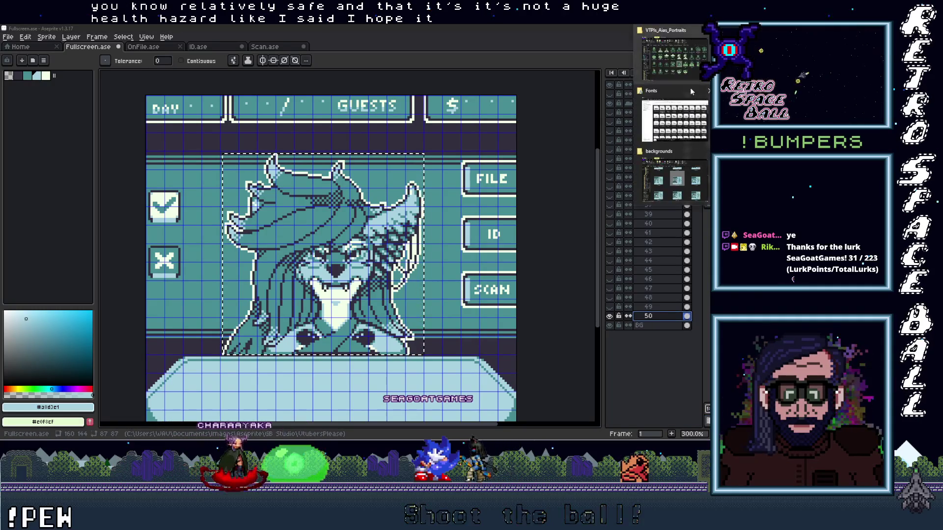
# - Drop the hooded figure PNG from the portraits folder onto the canvas, hide layer 50 and move it into the portrait frame
pyautogui.click(674, 52)
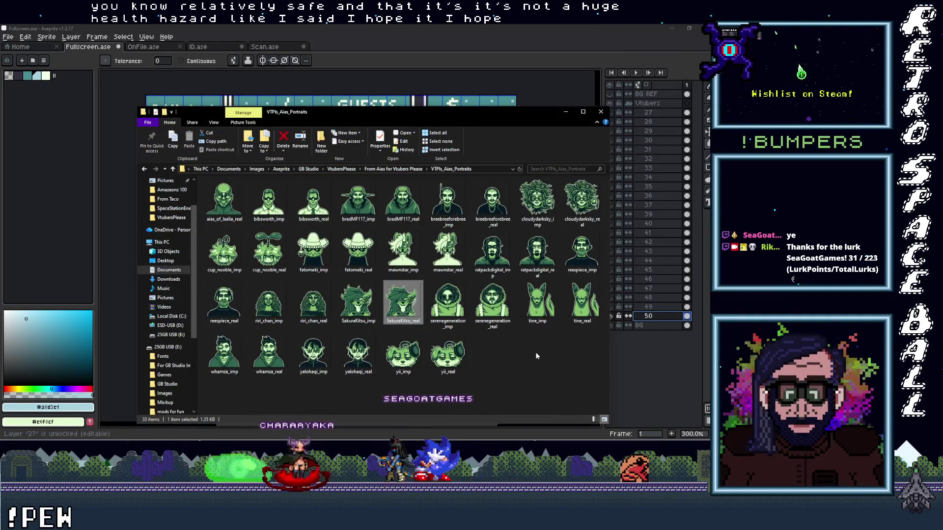
pyautogui.click(448, 306)
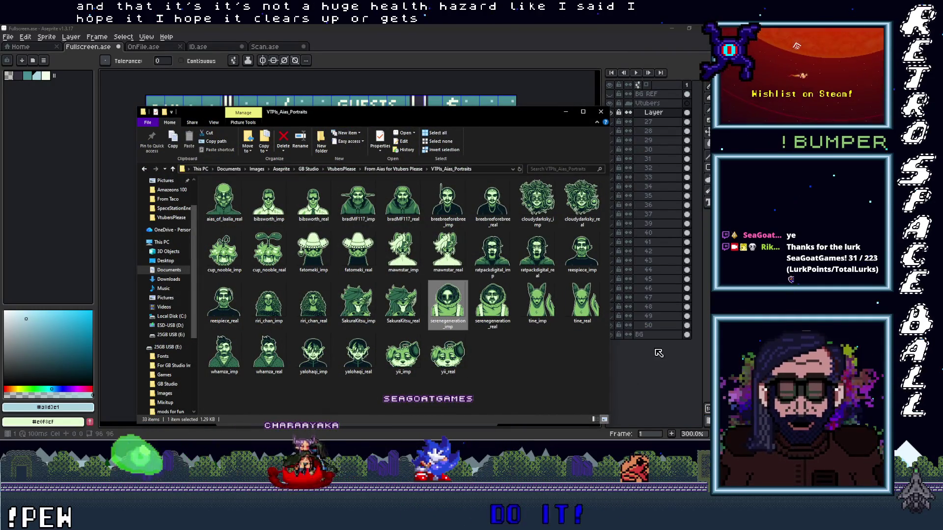
pyautogui.click(598, 112)
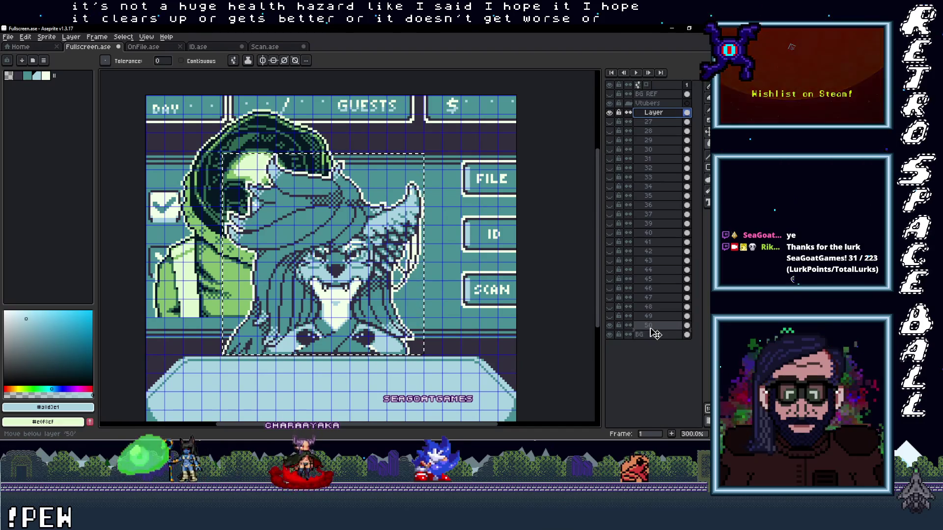
pyautogui.click(610, 325)
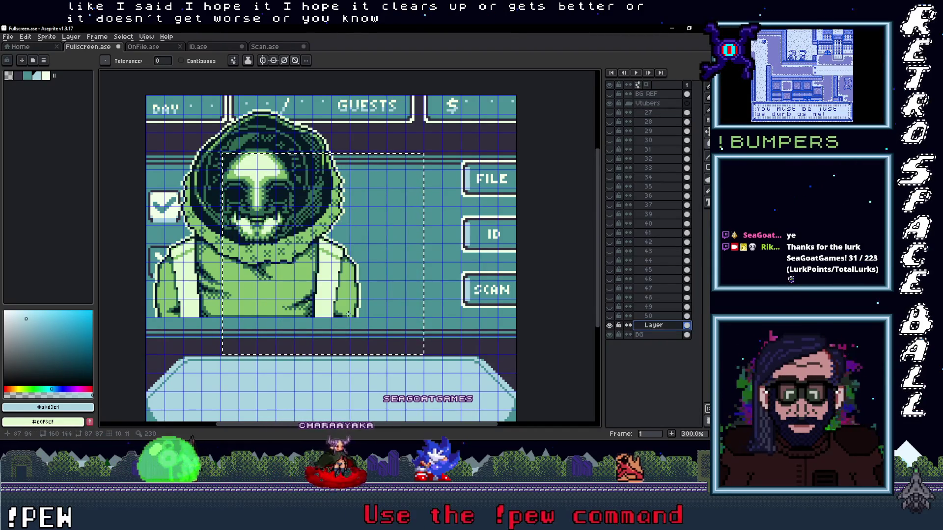
pyautogui.moveTo(310, 243); pyautogui.dragTo(387, 316)
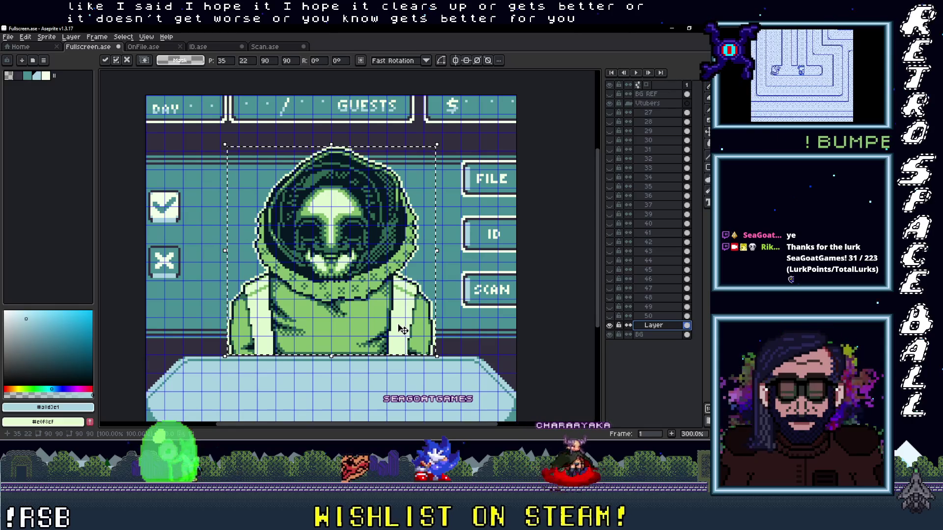
pyautogui.scroll(1, 398, 318)
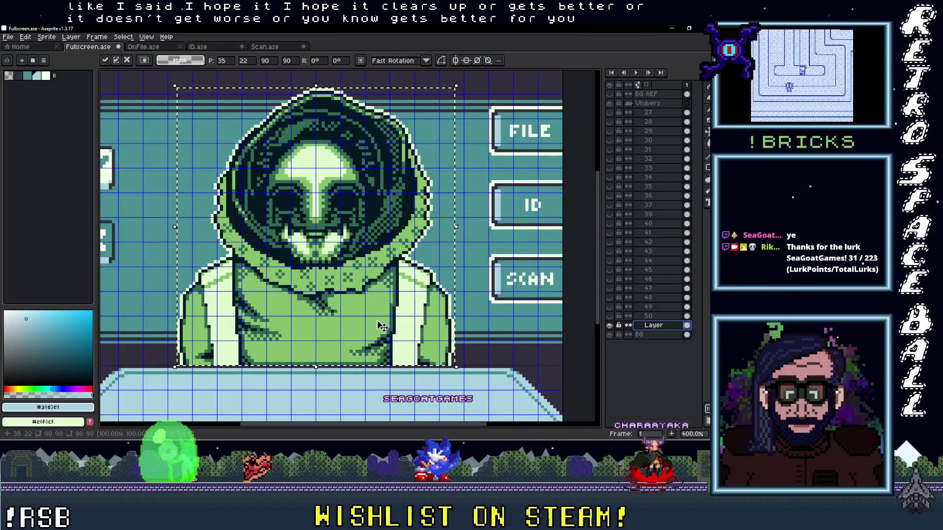
pyautogui.scroll(-2, 382, 325)
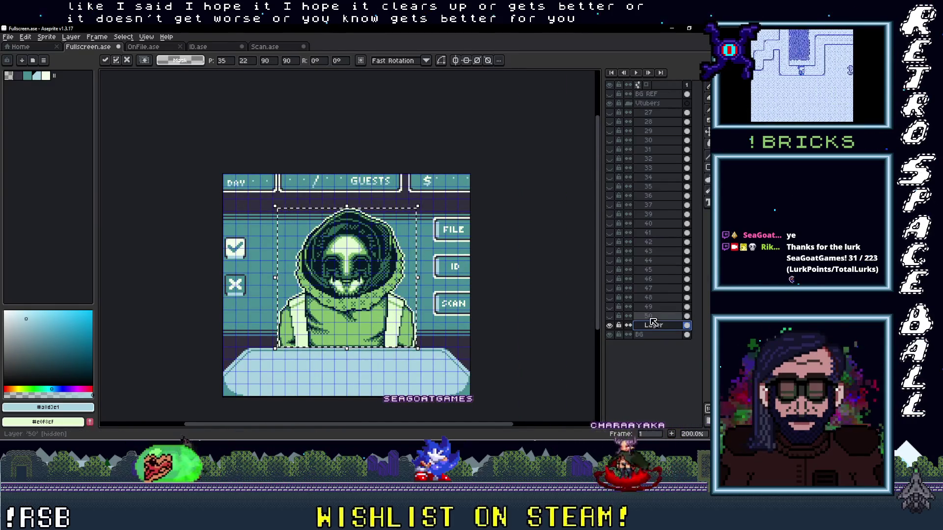
pyautogui.doubleClick(652, 324)
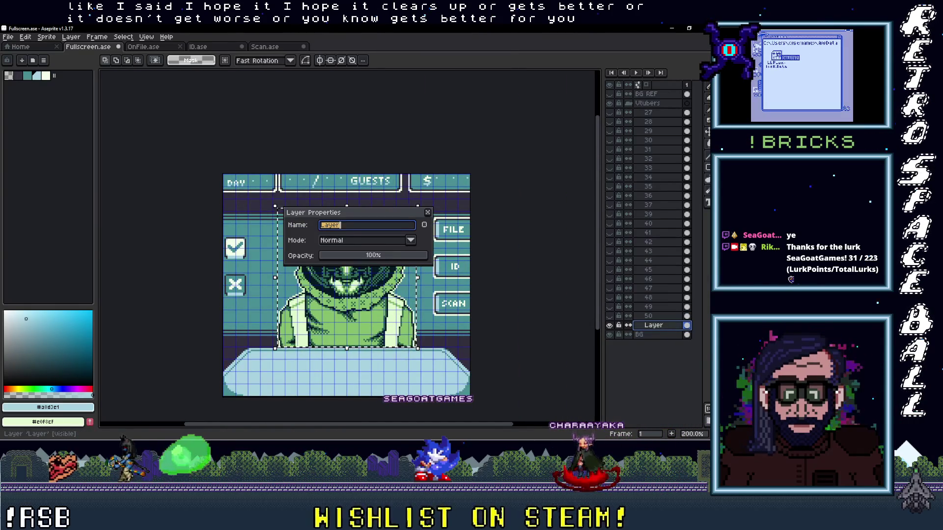
pyautogui.write('51')
# - Name the new layer 51, then sample the teal background and refill the hood's green shades
pyautogui.press('Return')
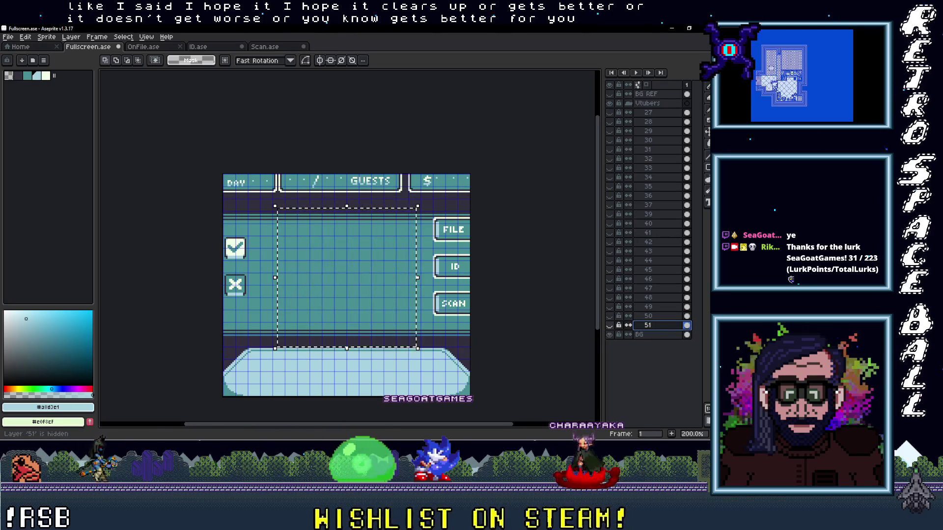
pyautogui.scroll(2, 347, 280)
pyautogui.scroll(1, 408, 349)
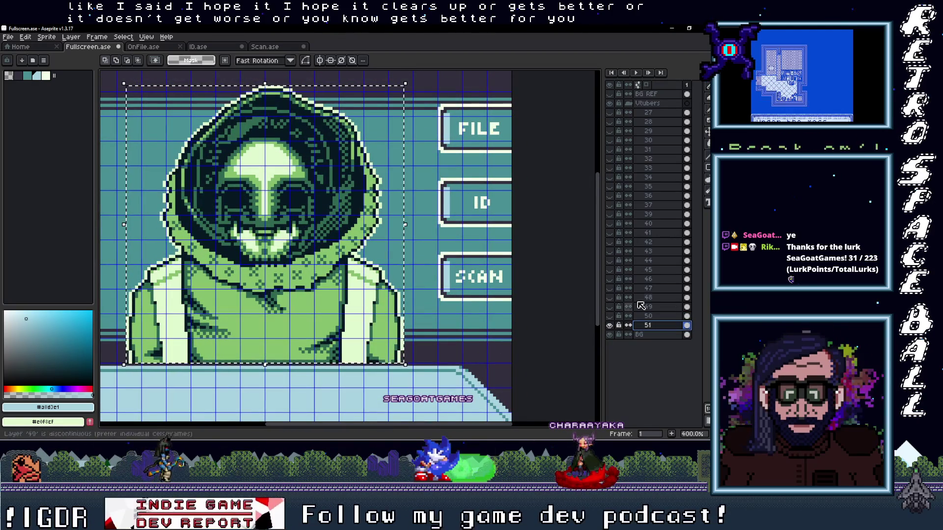
pyautogui.click(656, 319)
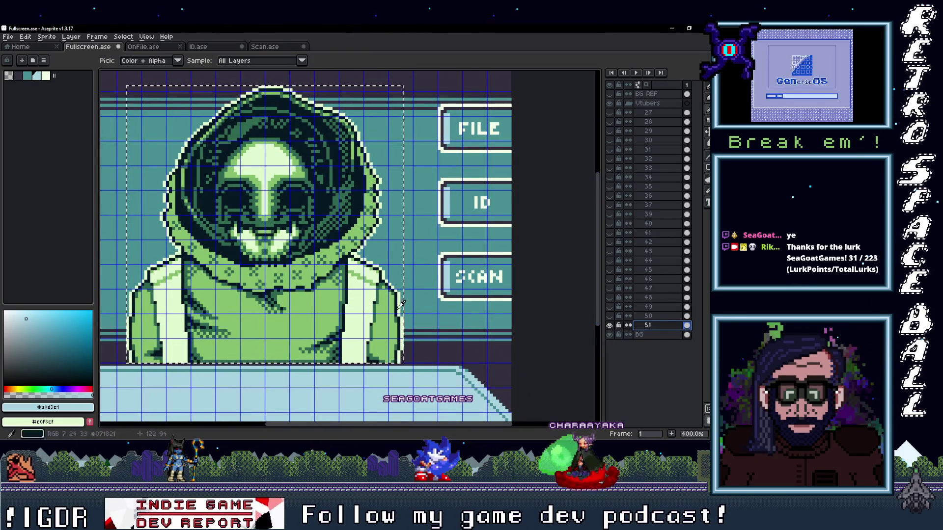
pyautogui.scroll(1, 429, 337)
pyautogui.click(426, 354)
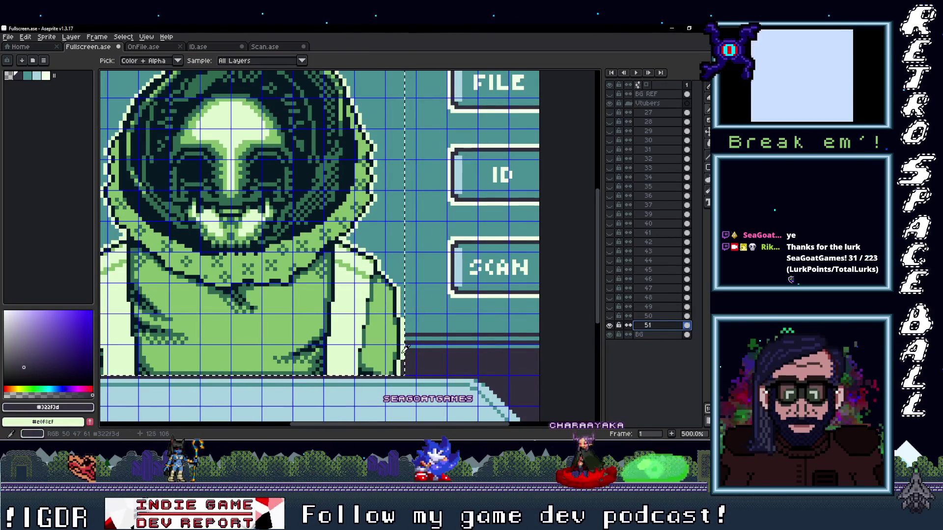
pyautogui.scroll(-1, 450, 340)
pyautogui.scroll(-2, 449, 341)
pyautogui.scroll(1, 381, 315)
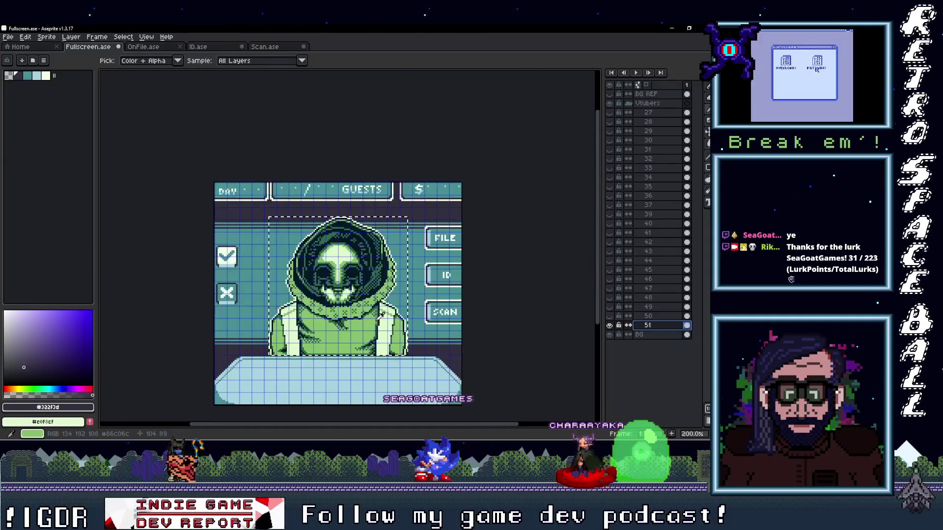
pyautogui.scroll(1, 385, 316)
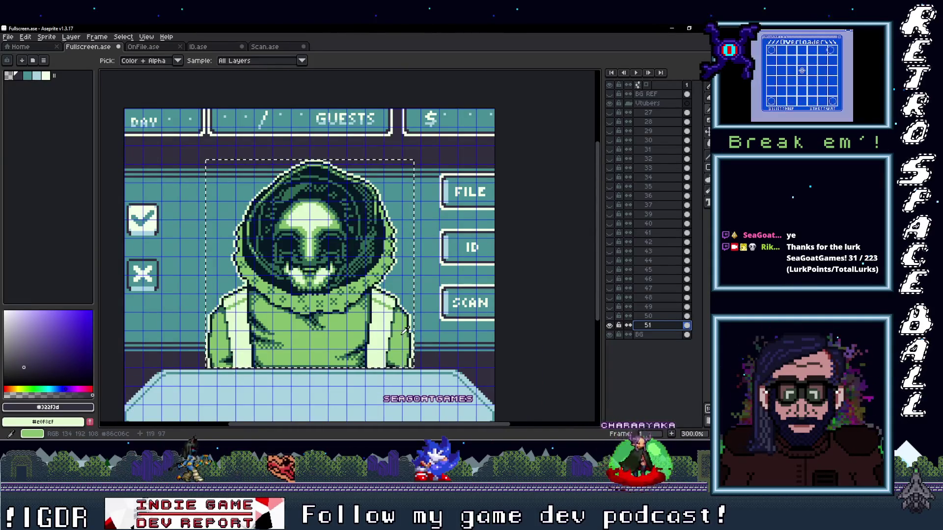
pyautogui.scroll(1, 413, 325)
pyautogui.scroll(2, 467, 331)
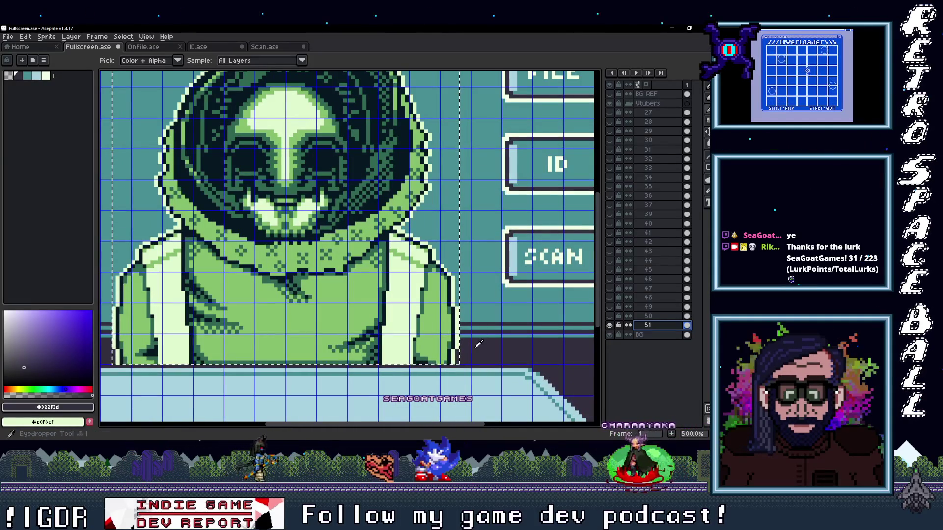
pyautogui.press('g')
pyautogui.press('i')
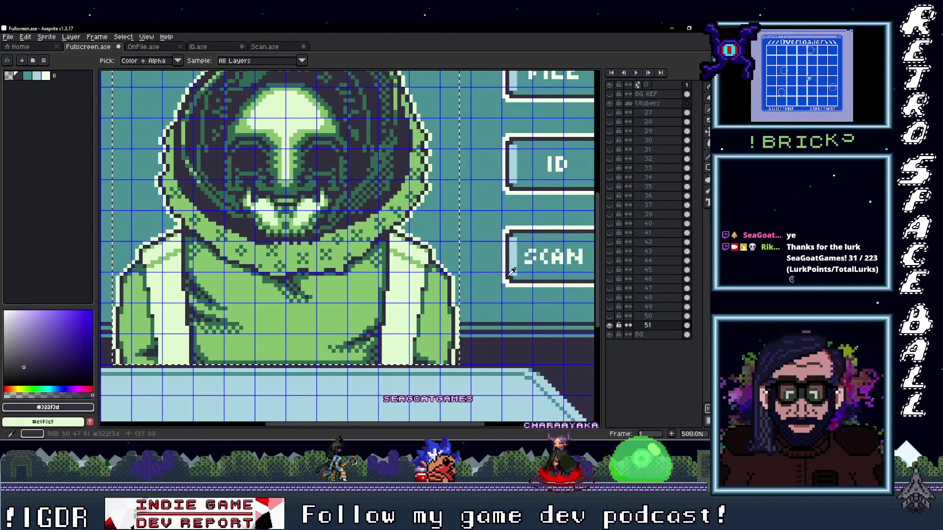
pyautogui.click(513, 270)
pyautogui.press('g')
pyautogui.click(416, 321)
# - Refill the body's greens with teal and the green highlights with a lighter teal
pyautogui.press('i')
pyautogui.click(436, 317)
pyautogui.press('g')
pyautogui.scroll(-1, 437, 317)
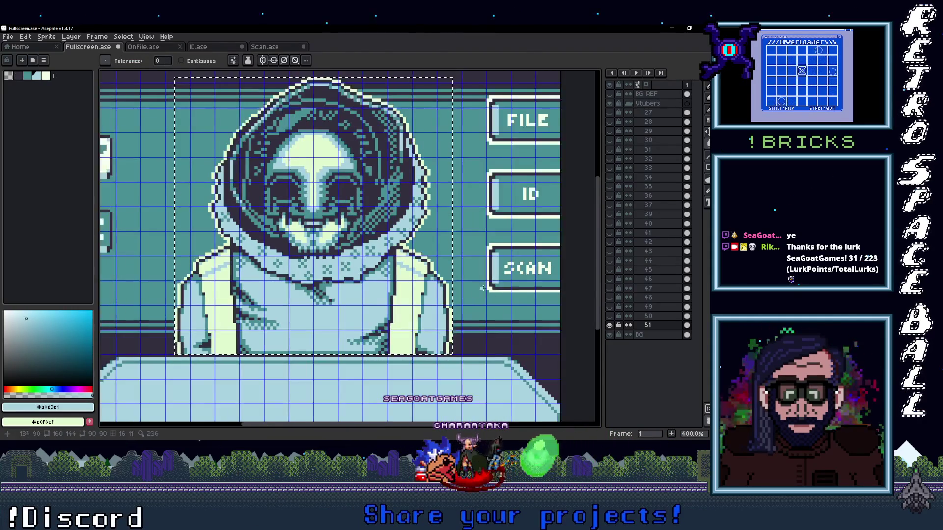
pyautogui.scroll(1, 437, 317)
pyautogui.press('i')
pyautogui.click(395, 310)
pyautogui.press('g')
pyautogui.scroll(-2, 395, 310)
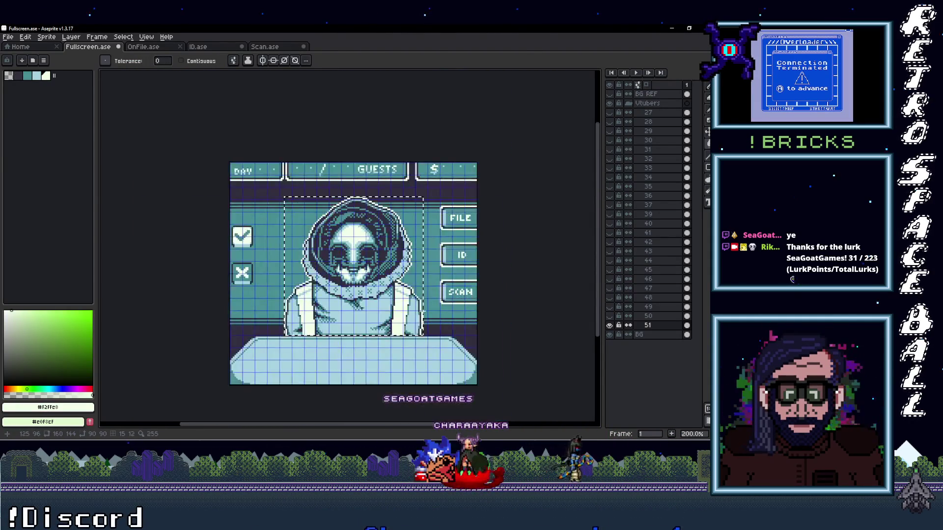
pyautogui.scroll(1, 396, 310)
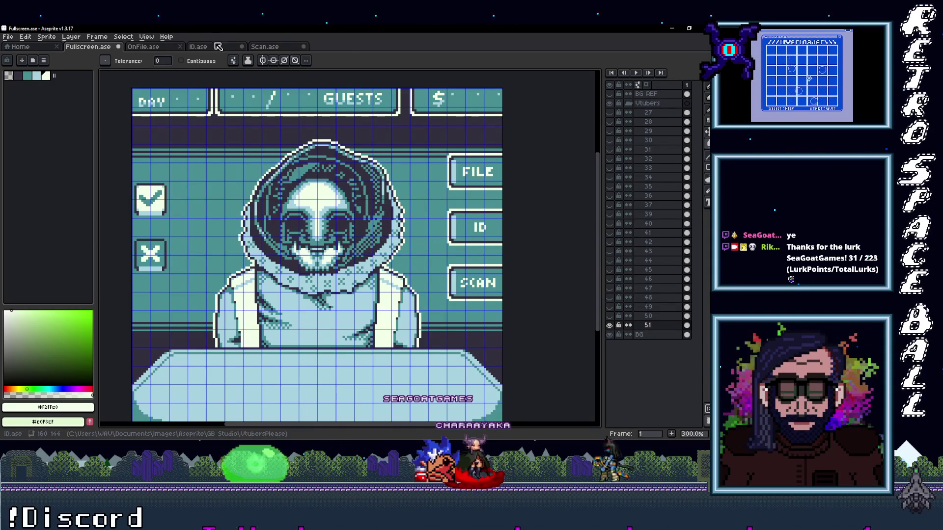
# - Cycle through the OnFile, ID and Scan sprite tabs with Ctrl+Tab to check each screen
pyautogui.click(143, 47)
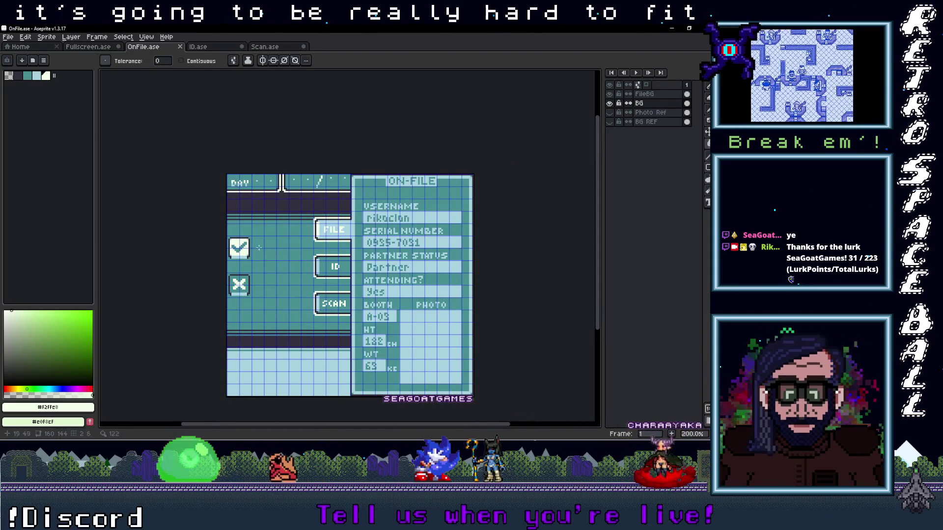
pyautogui.click(89, 46)
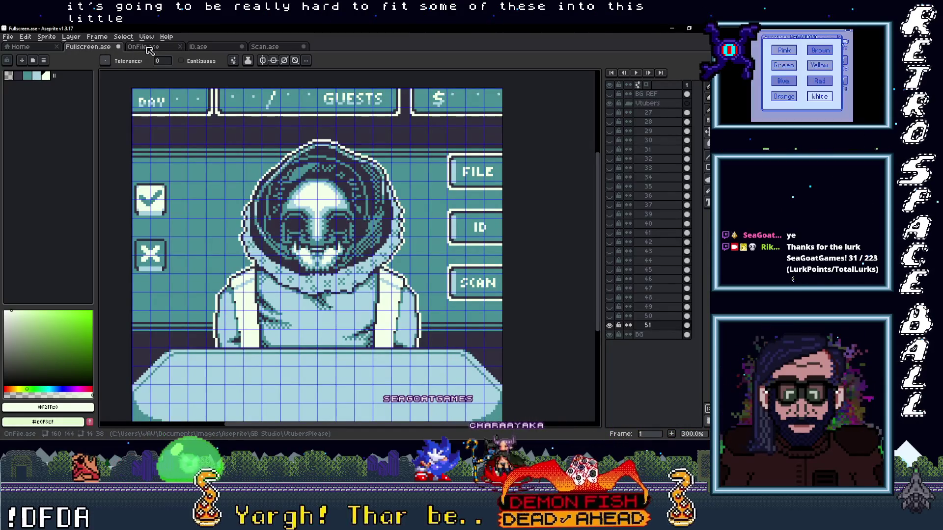
pyautogui.click(143, 46)
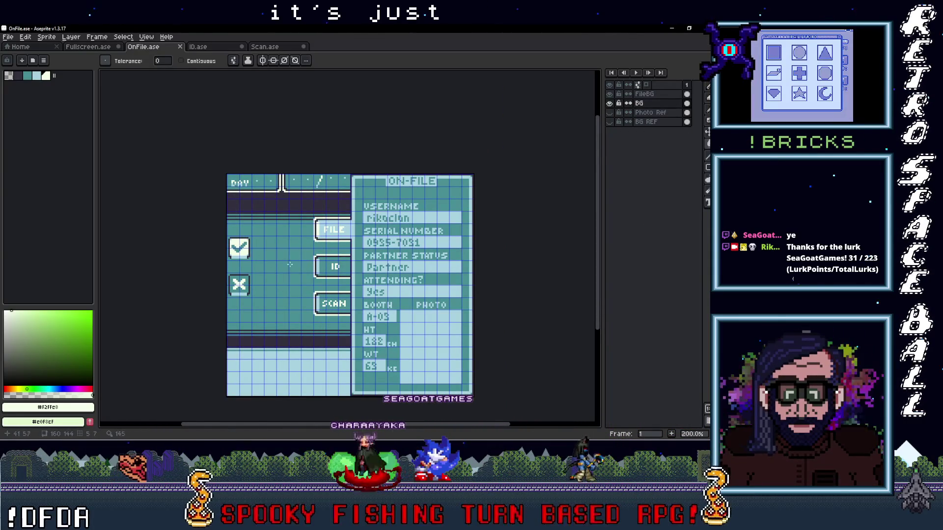
pyautogui.hotkey('ctrl', 'Tab')
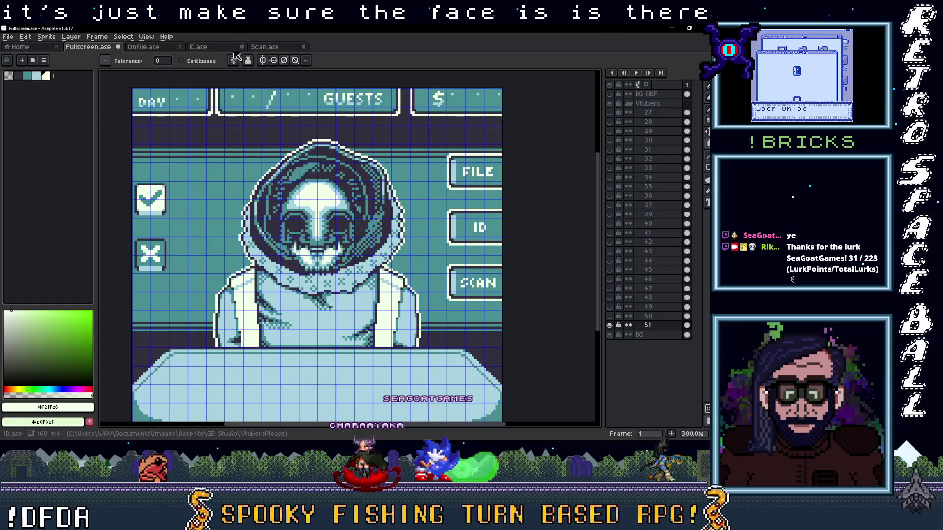
pyautogui.hotkey('ctrl', 'Tab')
pyautogui.hotkey('ctrl', 'Tab')
pyautogui.hotkey('ctrl', 'Tab')
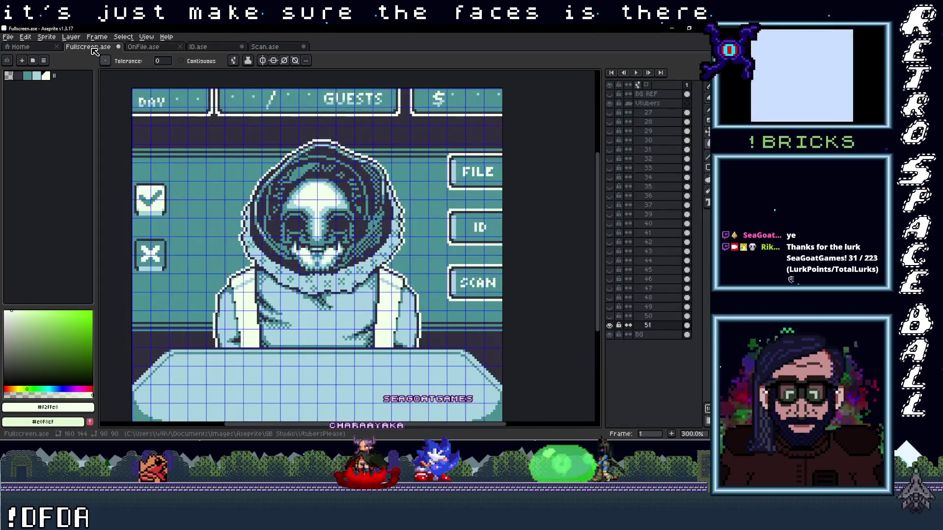
pyautogui.hotkey('ctrl', 'Tab')
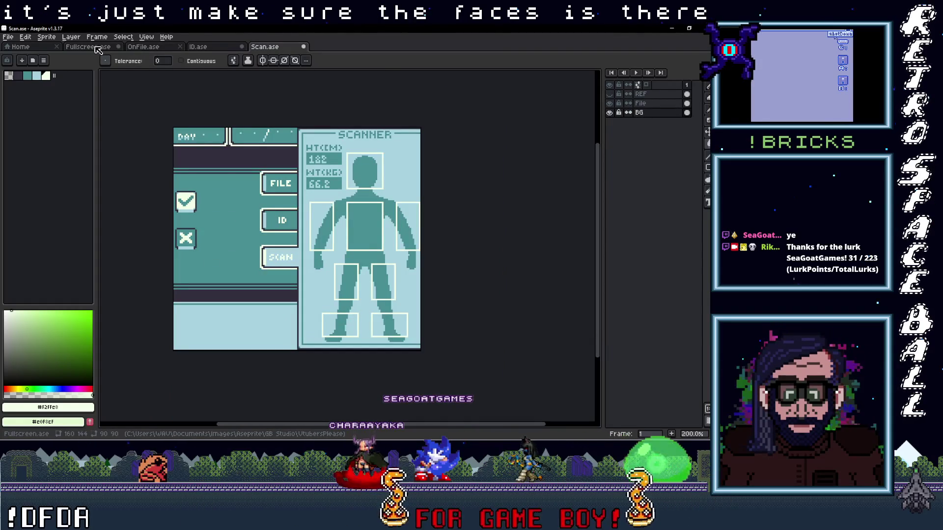
pyautogui.hotkey('ctrl', 'Tab')
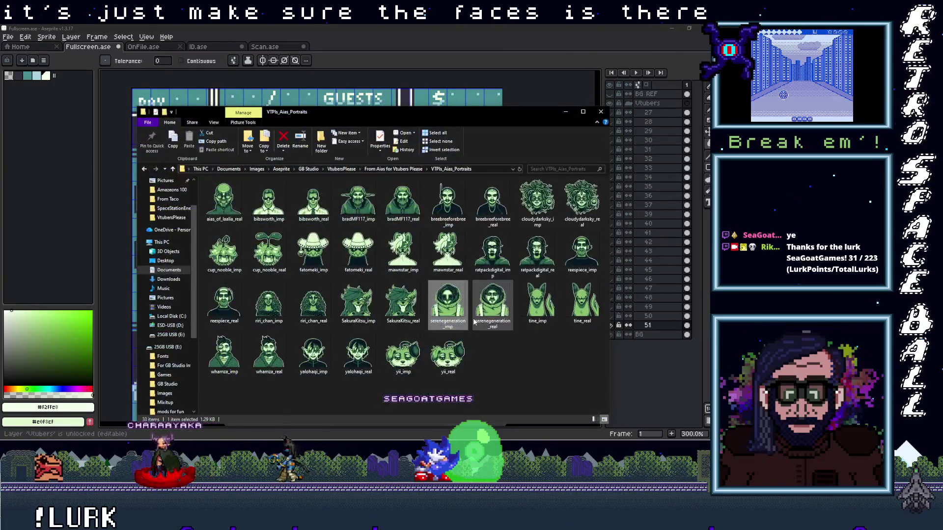
# - Paste serenegeneration_real into Fullscreen as a new layer, restoring it after an accidental delete
pyautogui.press('Right')
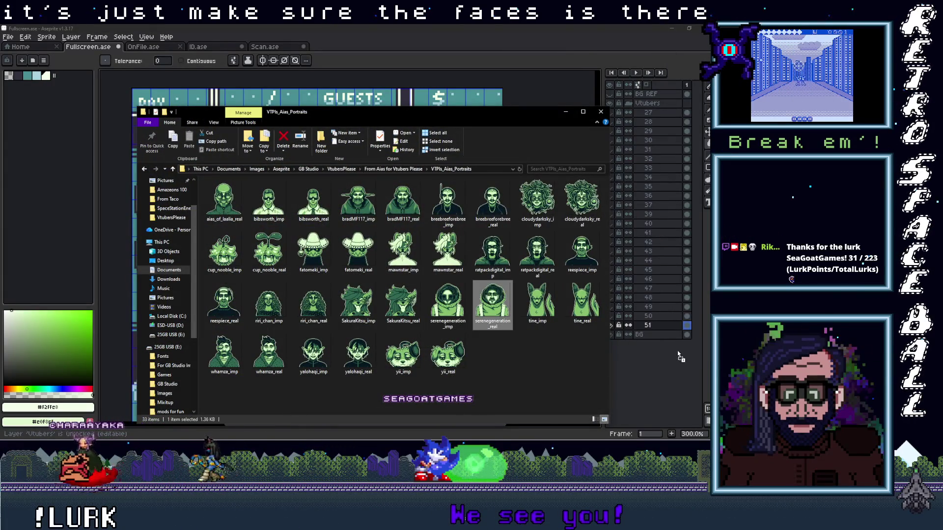
pyautogui.press('Return')
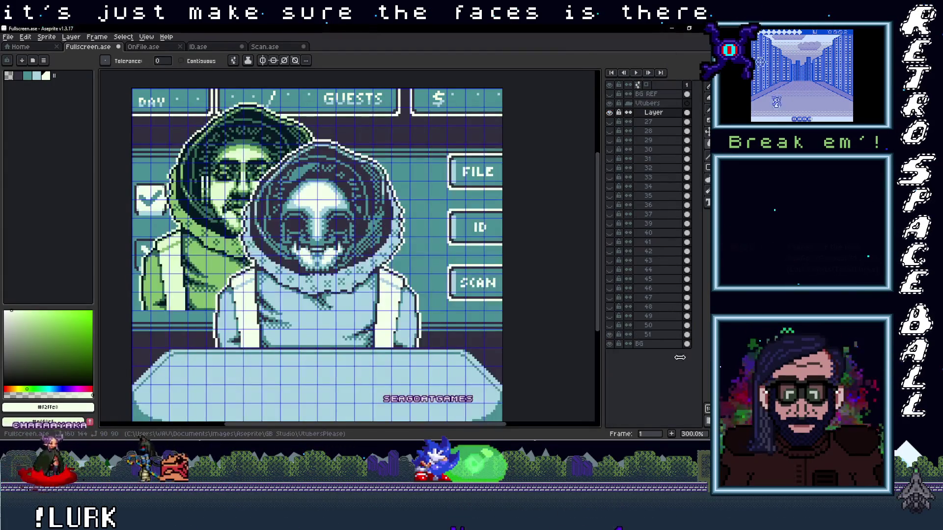
pyautogui.click(652, 328)
pyautogui.click(652, 335)
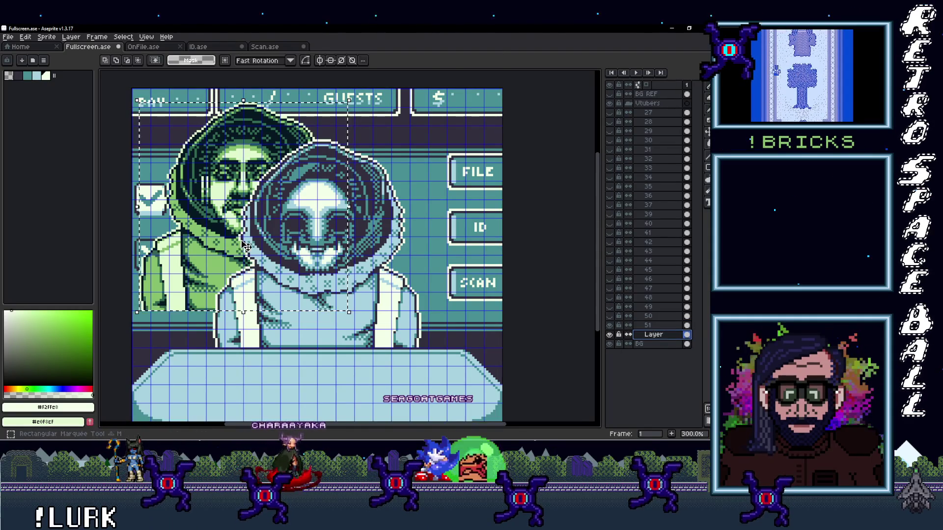
pyautogui.press('Delete')
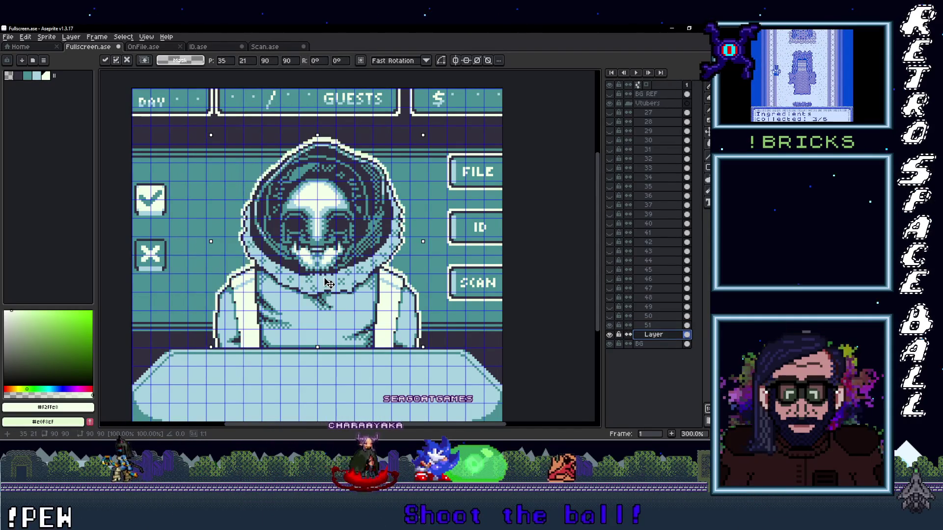
pyautogui.hotkey('ctrl', 'z')
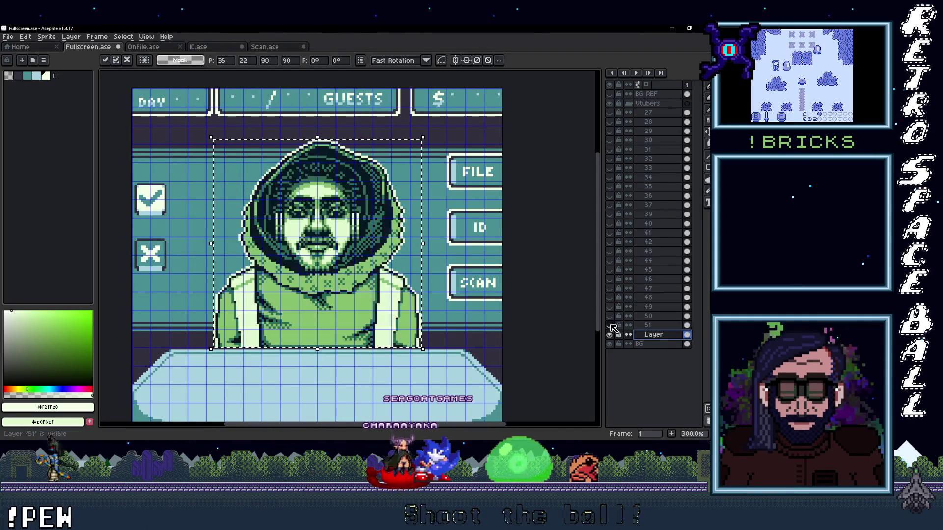
# - Rename the new portrait layer 52 and bring its shoulders into close view
pyautogui.doubleClick(652, 335)
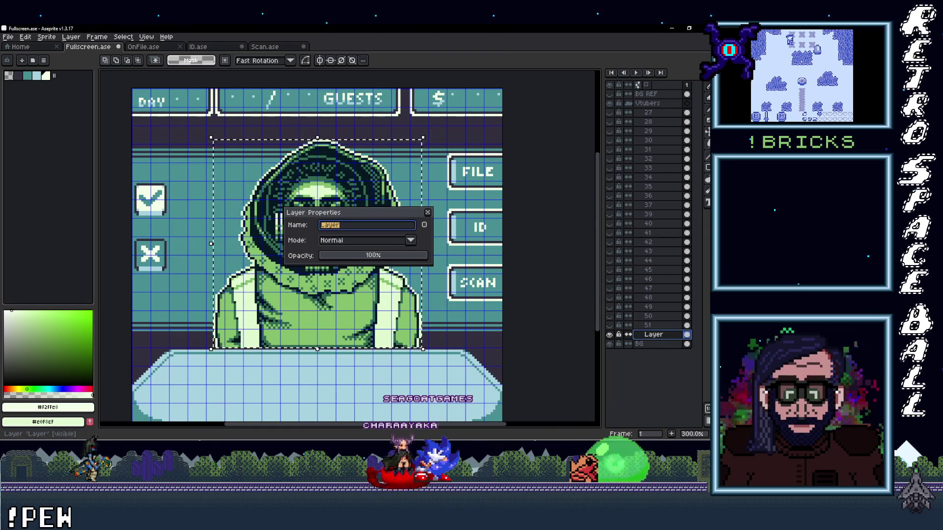
pyautogui.write('2')
pyautogui.press('Return')
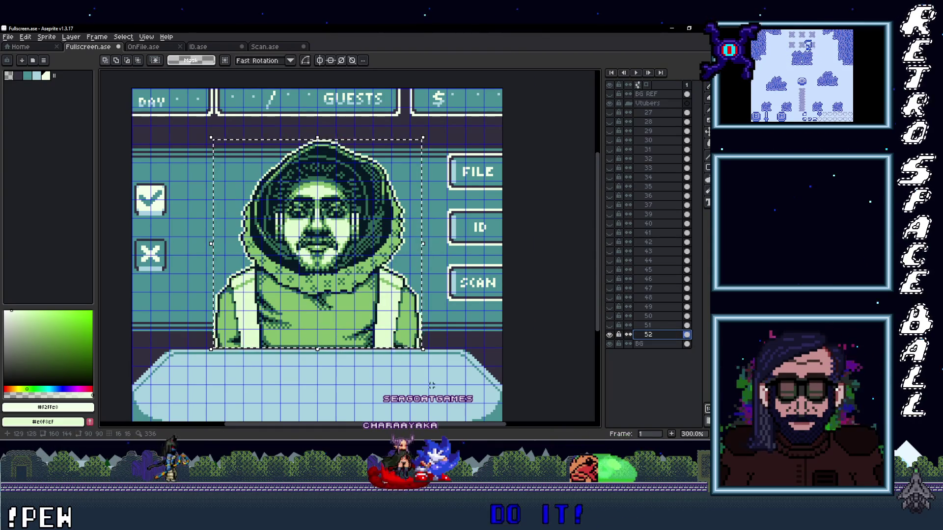
pyautogui.scroll(2, 383, 243)
pyautogui.moveTo(530, 317); pyautogui.dragTo(496, 349)
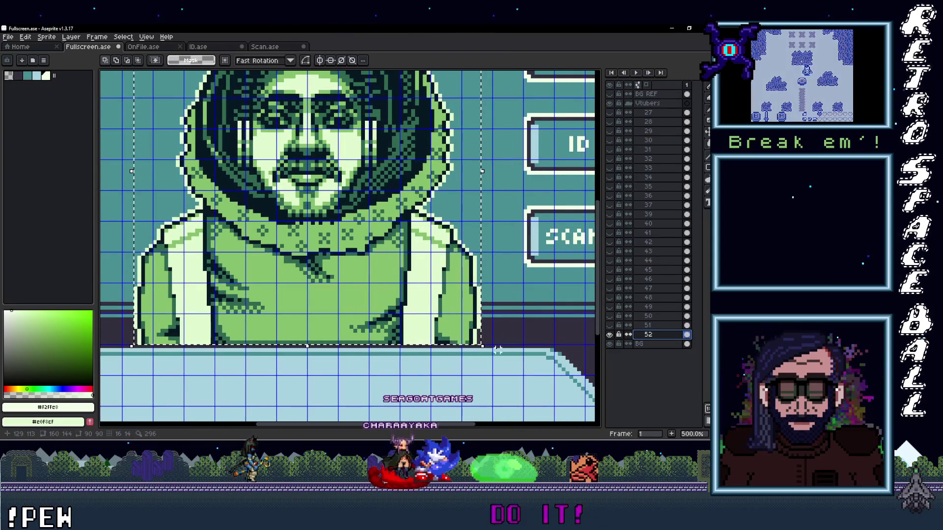
# - Sample the teal and pale blue from the artwork and fill layer 52's green areas with them
pyautogui.click(516, 326)
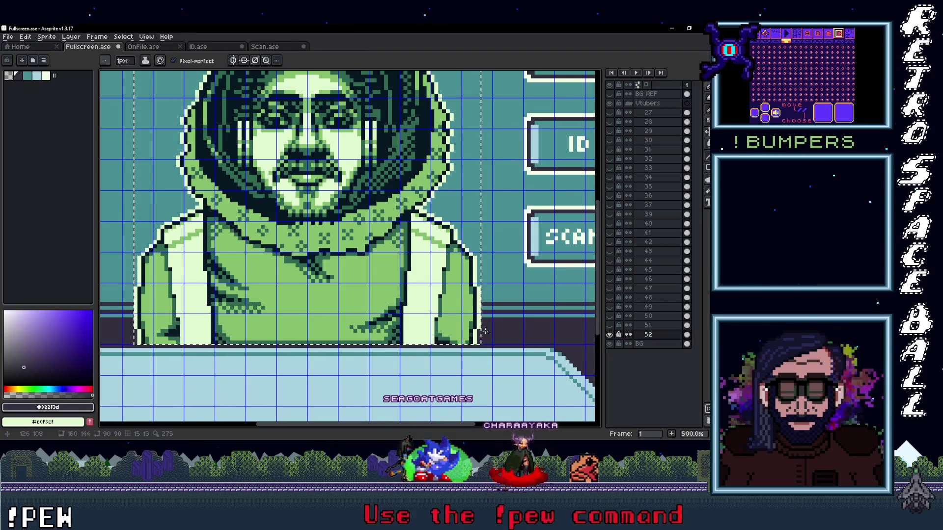
pyautogui.press('g')
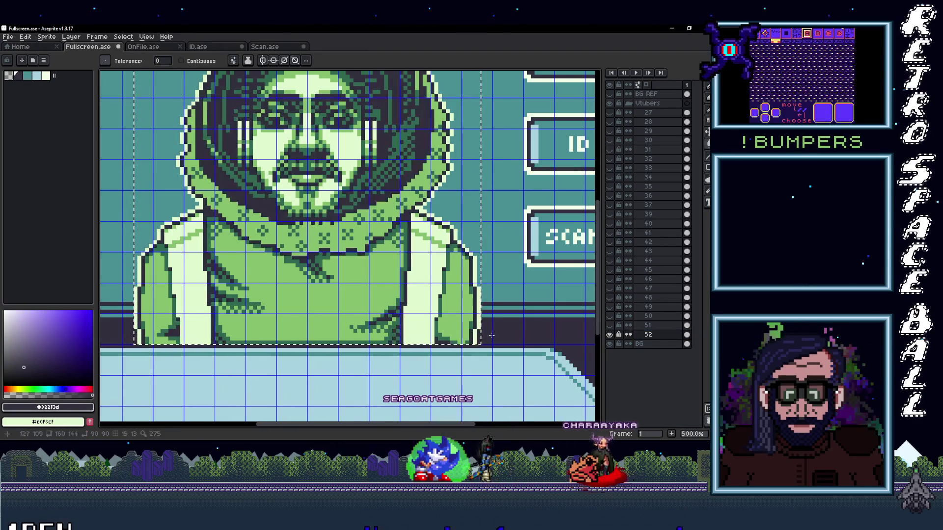
pyautogui.press('alt')
pyautogui.click(531, 252)
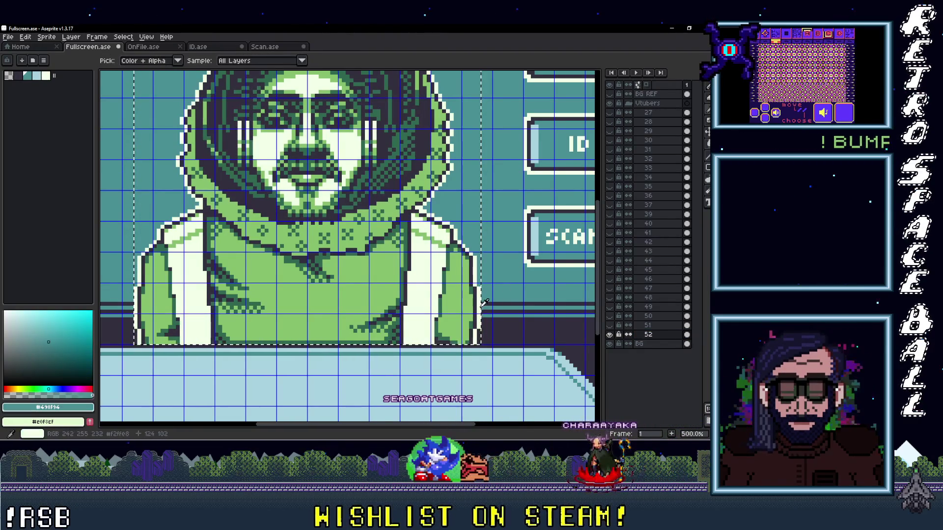
pyautogui.press('alt')
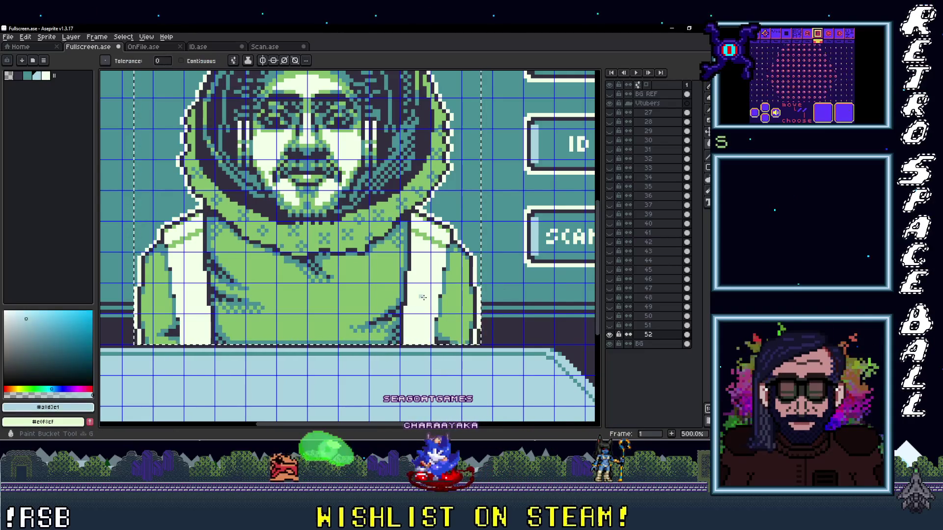
pyautogui.click(532, 243)
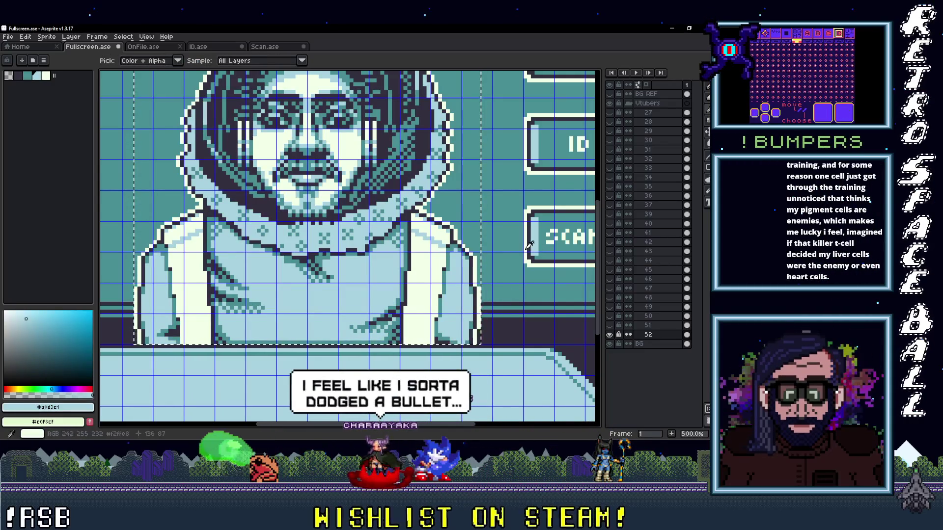
pyautogui.press('x')
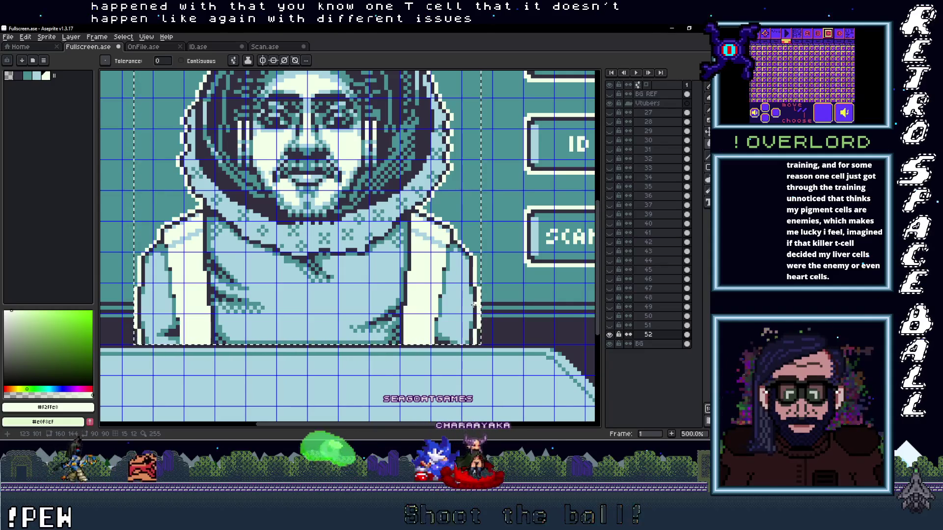
pyautogui.scroll(-2, 354, 266)
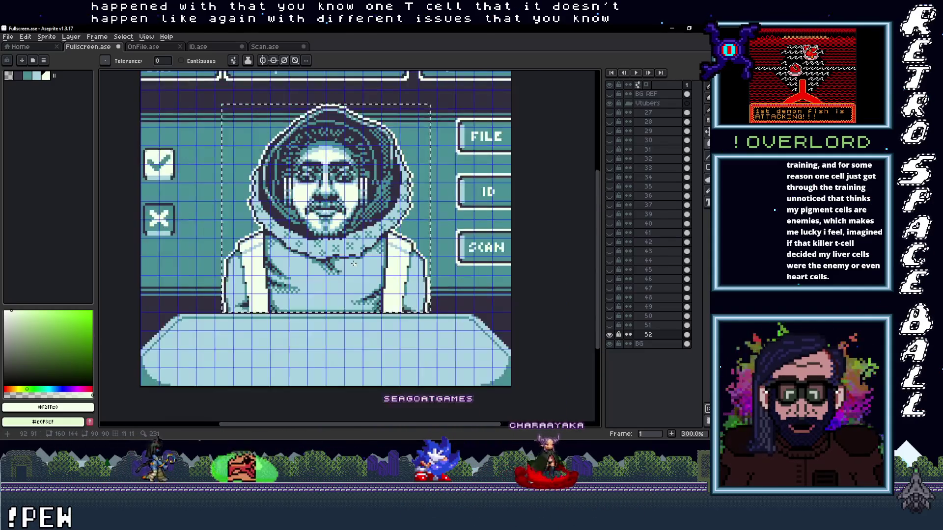
# - Delete layer 52's portrait and bring in the time_imp fox portrait from the folder
pyautogui.moveTo(353, 264); pyautogui.dragTo(339, 277)
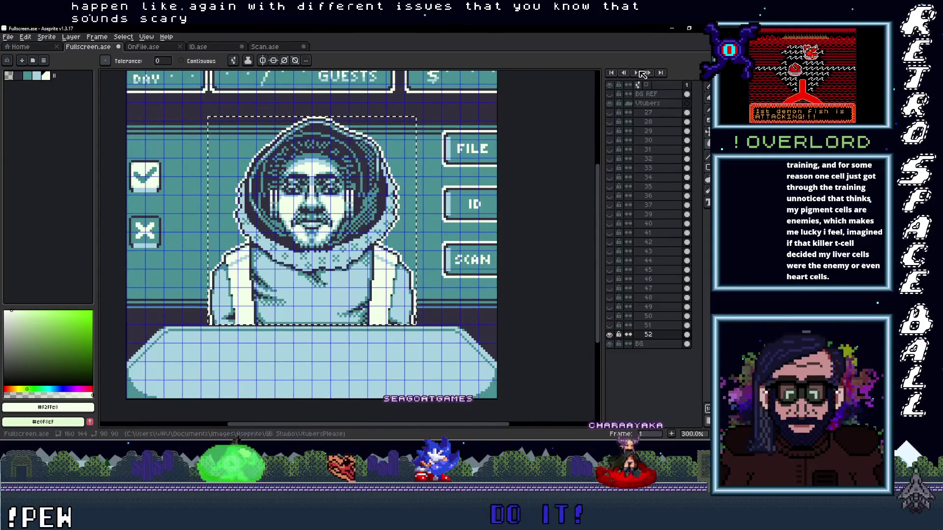
pyautogui.click(649, 335)
pyautogui.press('Delete')
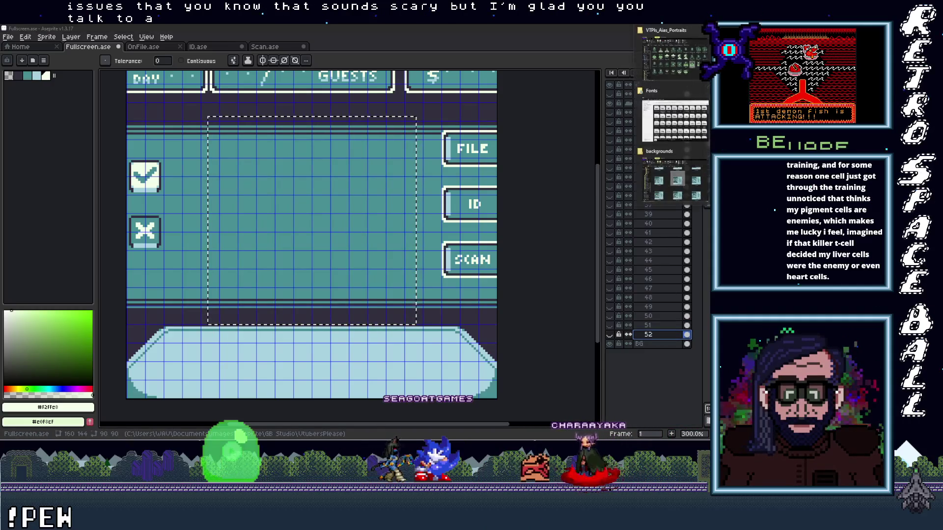
pyautogui.hotkey('alt', 'Tab')
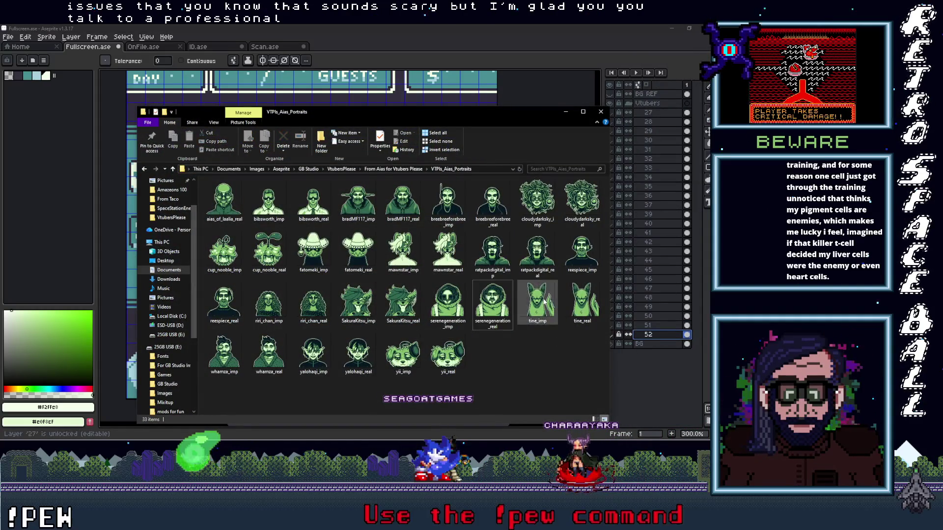
pyautogui.click(569, 112)
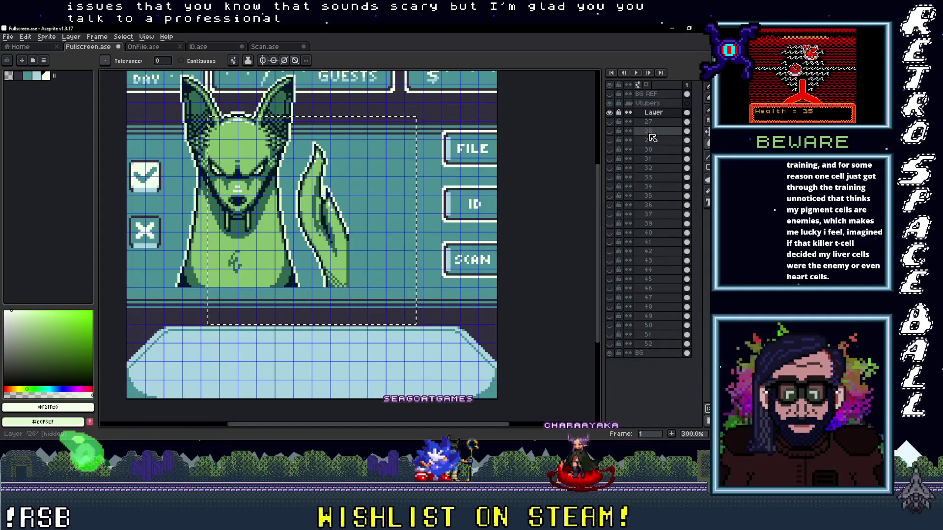
# - Move the pasted fox into the portrait area and nudge it pixel by pixel into place
pyautogui.press('v')
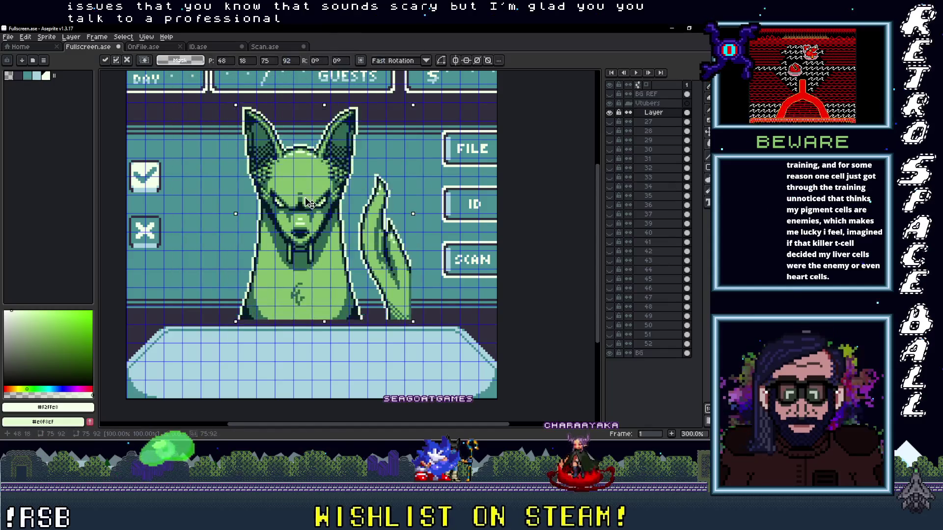
pyautogui.moveTo(286, 179); pyautogui.dragTo(311, 206)
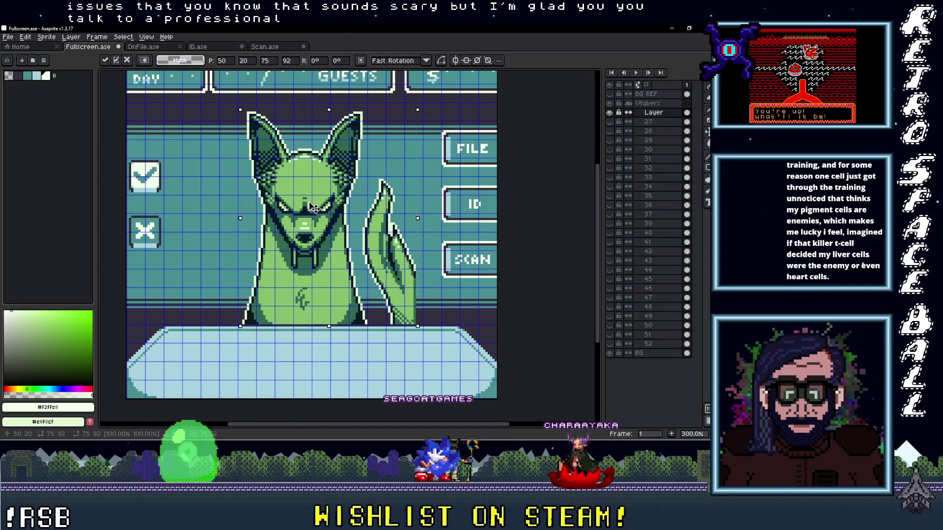
pyautogui.press('Left')
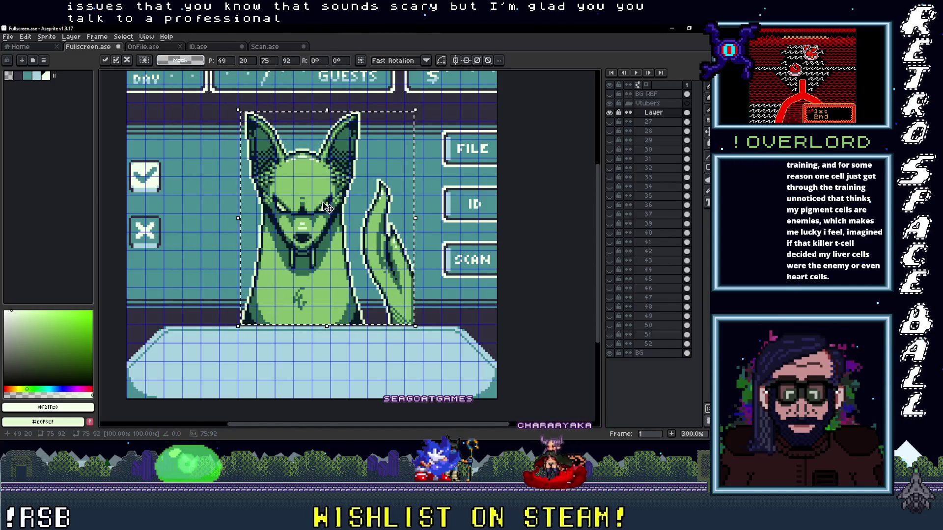
pyautogui.press('Left')
pyautogui.press('Left')
pyautogui.press('Left')
pyautogui.press('Left')
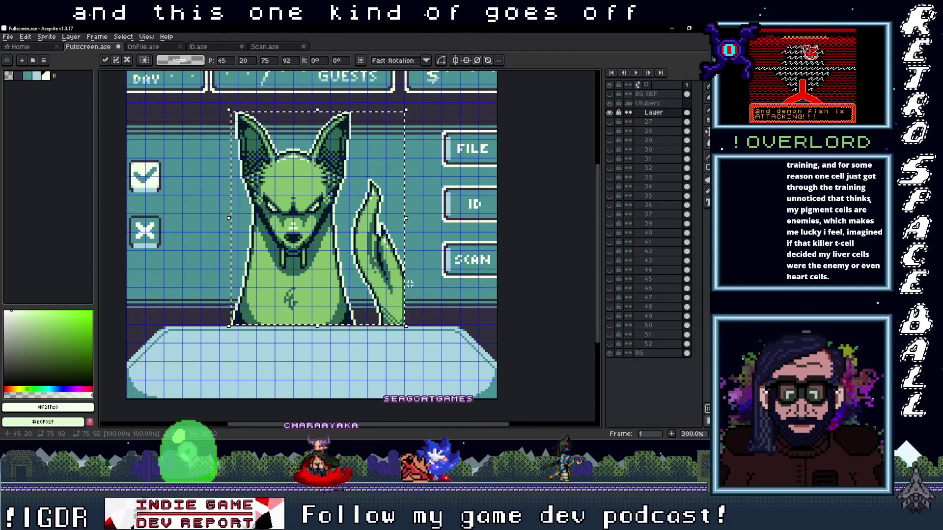
pyautogui.press('Right')
pyautogui.press('Right')
pyautogui.press('Right')
pyautogui.press('Up')
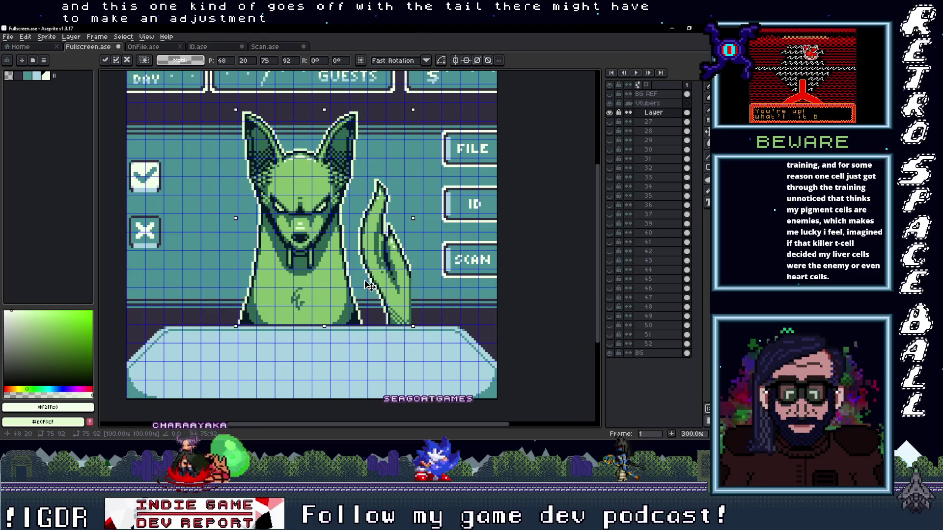
pyautogui.moveTo(369, 286); pyautogui.dragTo(350, 286)
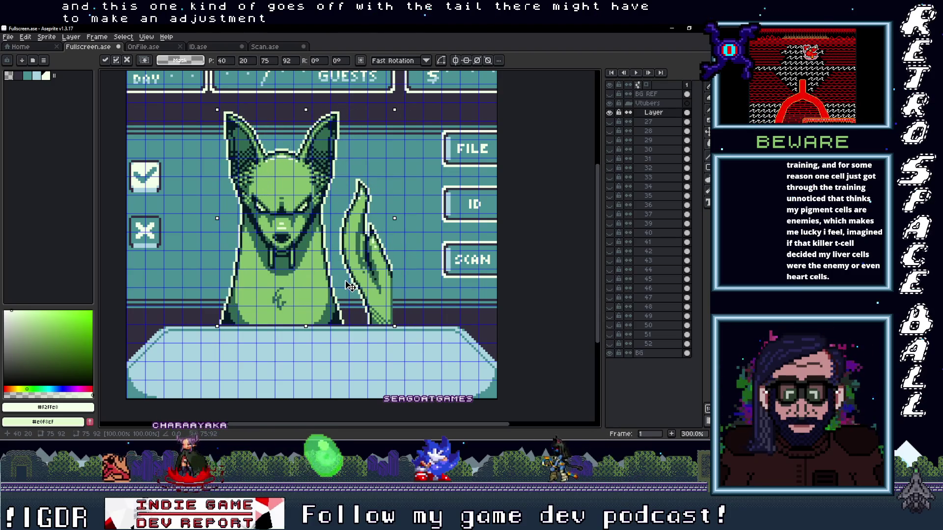
pyautogui.scroll(1, 350, 286)
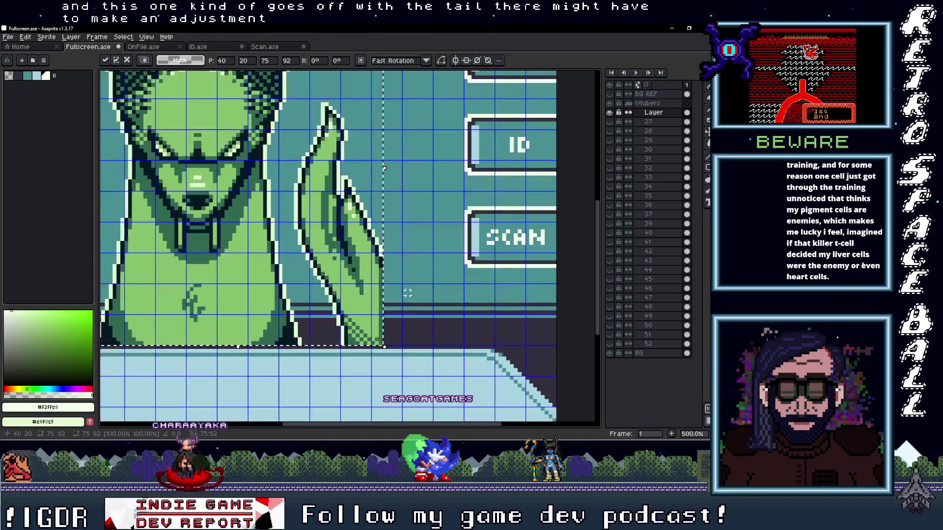
pyautogui.scroll(1, 398, 274)
pyautogui.scroll(1, 421, 272)
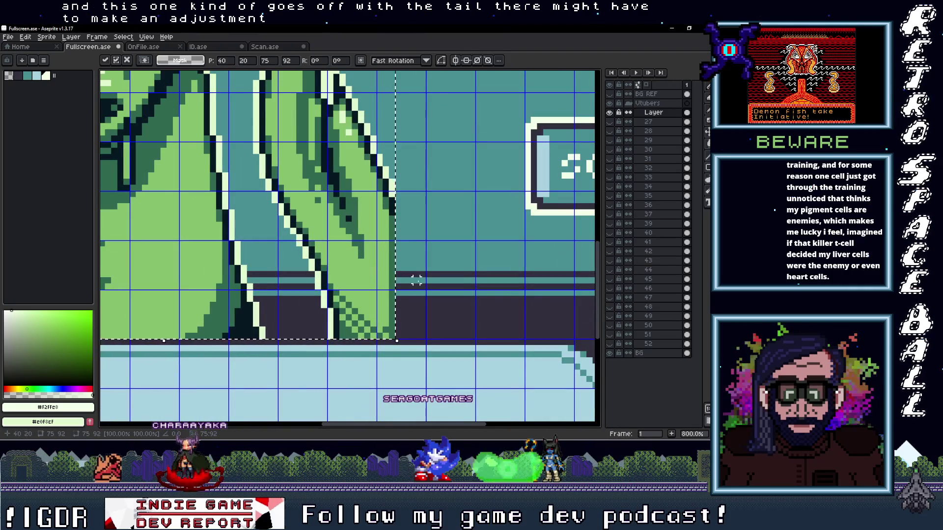
# - Sample the dark and light greens and draw the tail's outline pixels down toward the counter
pyautogui.hotkey('ctrl', 'd')
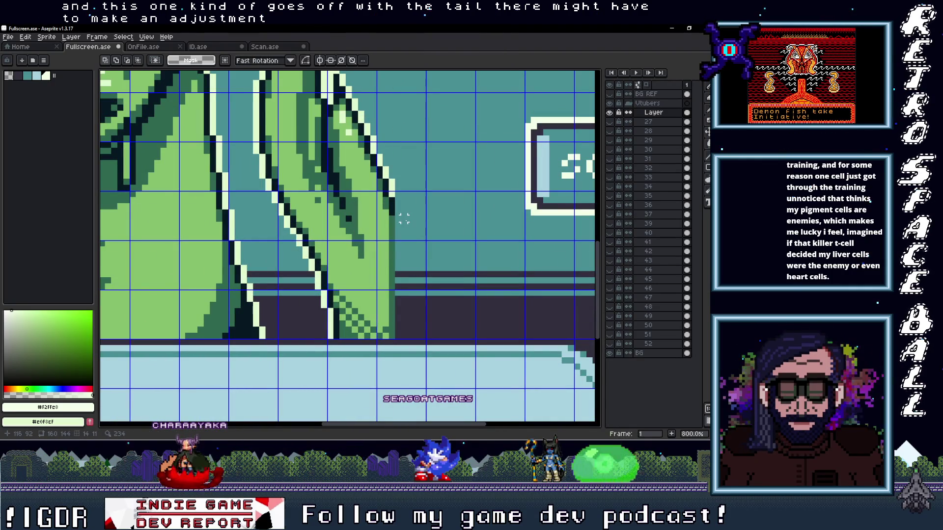
pyautogui.scroll(1, 404, 218)
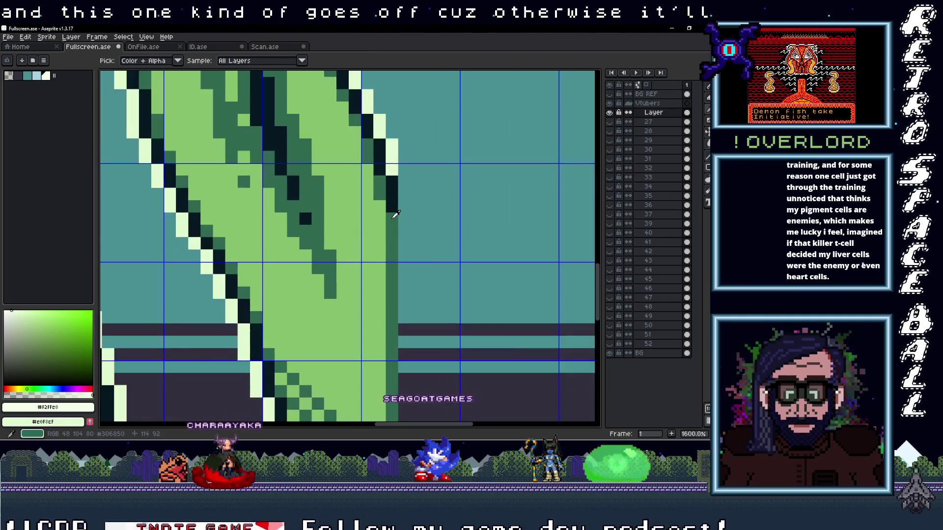
pyautogui.keyDown('alt'); pyautogui.click(395, 203); pyautogui.keyUp('alt')
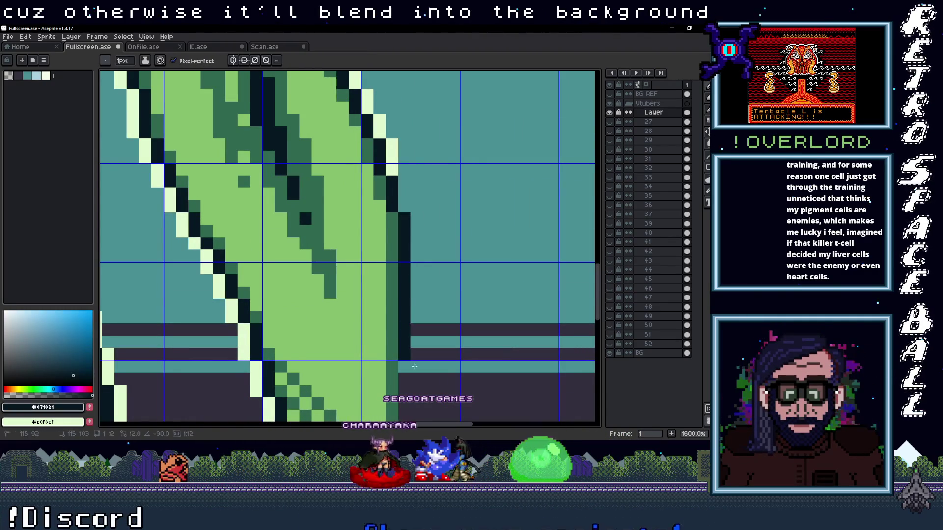
pyautogui.moveTo(404, 217); pyautogui.dragTo(408, 377)
pyautogui.middleClick(434, 256)
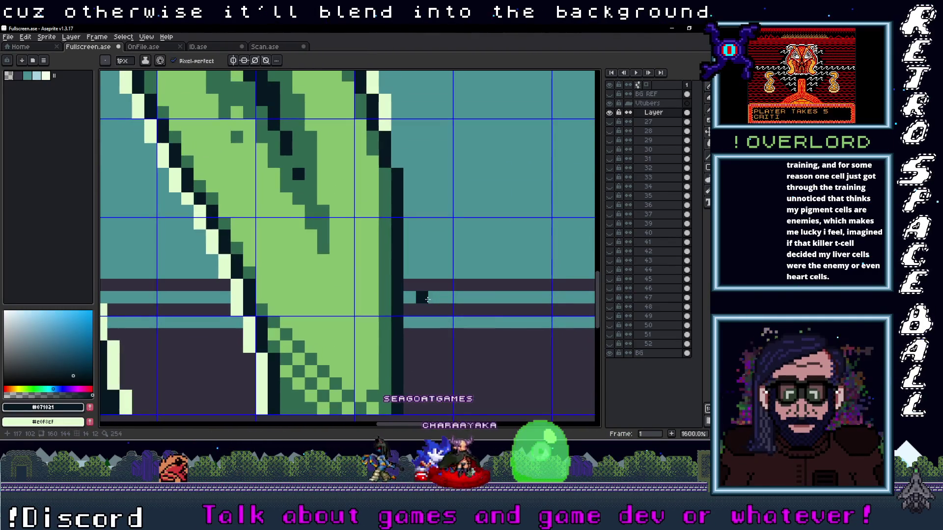
pyautogui.keyDown('alt'); pyautogui.click(389, 124); pyautogui.keyUp('alt')
pyautogui.moveTo(398, 133); pyautogui.dragTo(398, 158)
pyautogui.moveTo(420, 206); pyautogui.dragTo(421, 326)
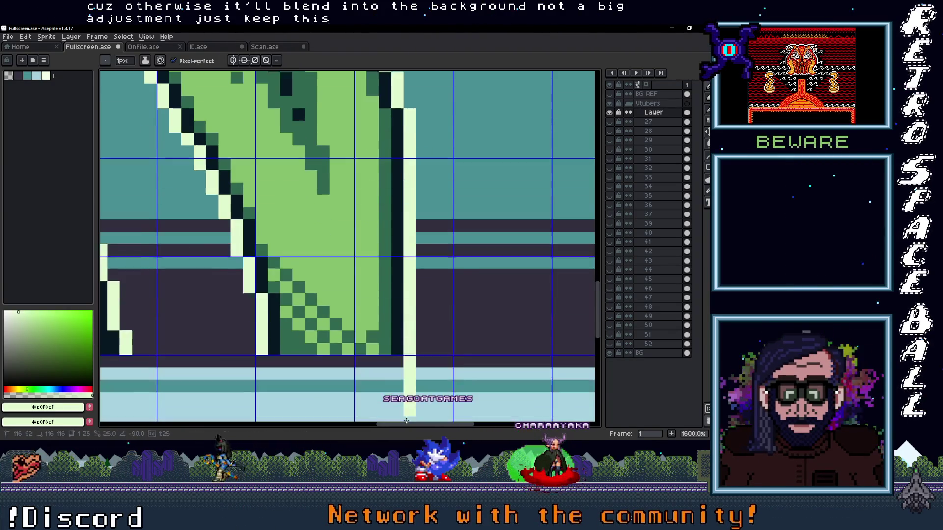
pyautogui.scroll(-2, 419, 343)
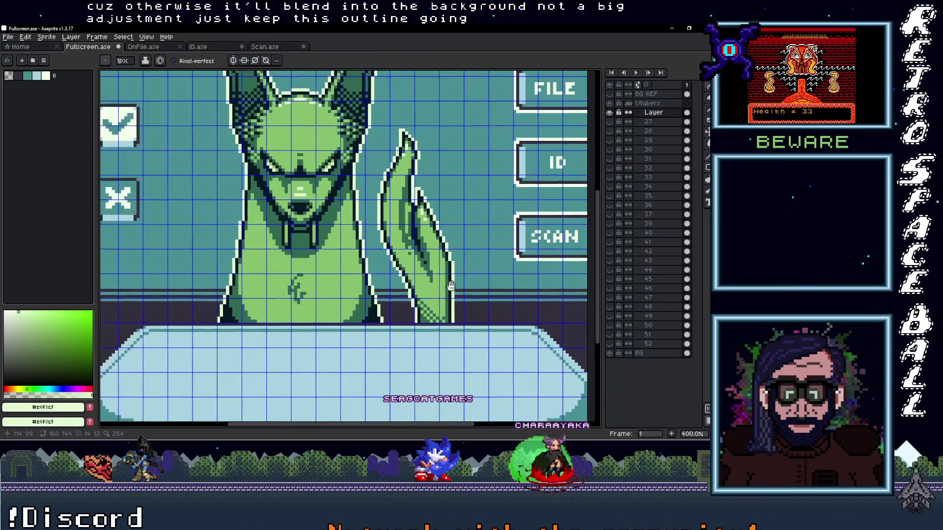
pyautogui.moveTo(331, 221); pyautogui.dragTo(301, 262)
pyautogui.scroll(-3, 301, 261)
pyautogui.scroll(2, 331, 221)
pyautogui.scroll(1, 400, 307)
pyautogui.scroll(-1, 400, 308)
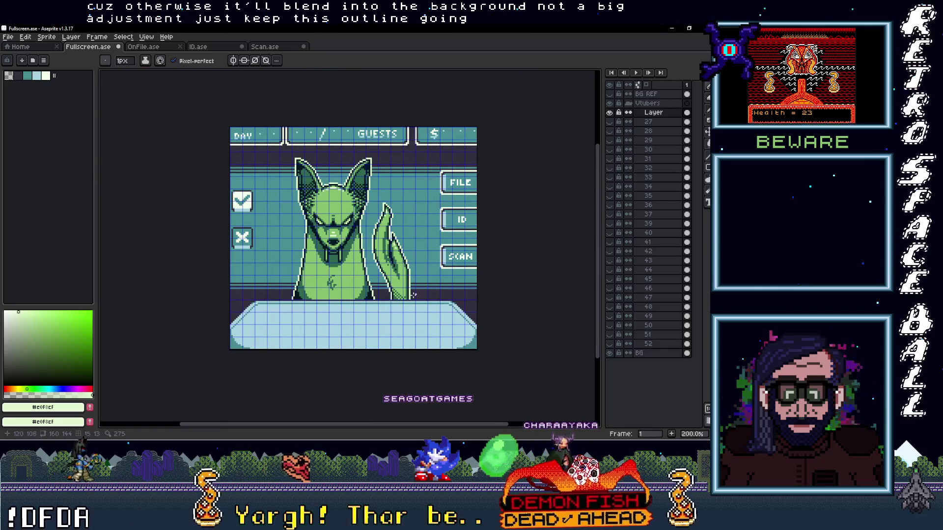
pyautogui.scroll(1, 410, 282)
# - Shift the fox portrait two pixels left and drop the selection to keep the move
pyautogui.moveTo(409, 282)
pyautogui.mouseDown()
pyautogui.moveTo(400, 316)
pyautogui.moveTo(397, 298)
pyautogui.mouseUp()
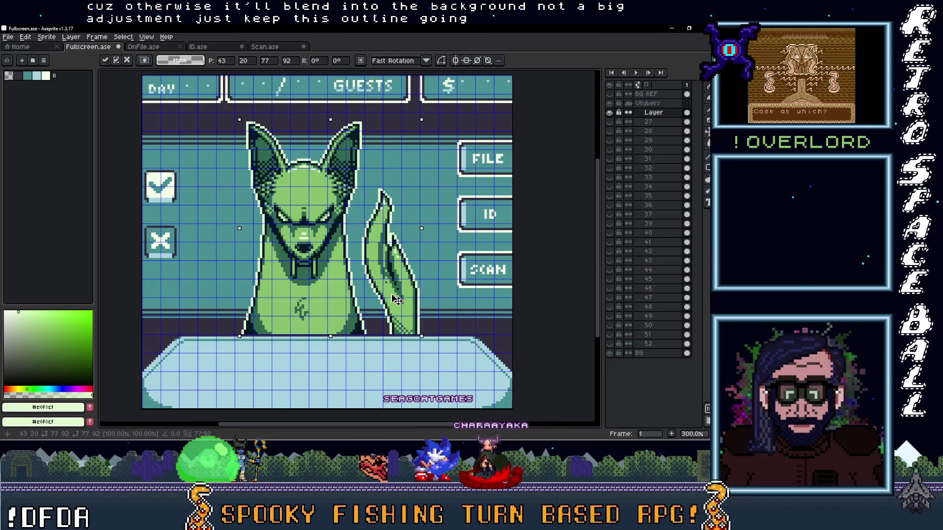
pyautogui.moveTo(396, 299); pyautogui.dragTo(393, 300)
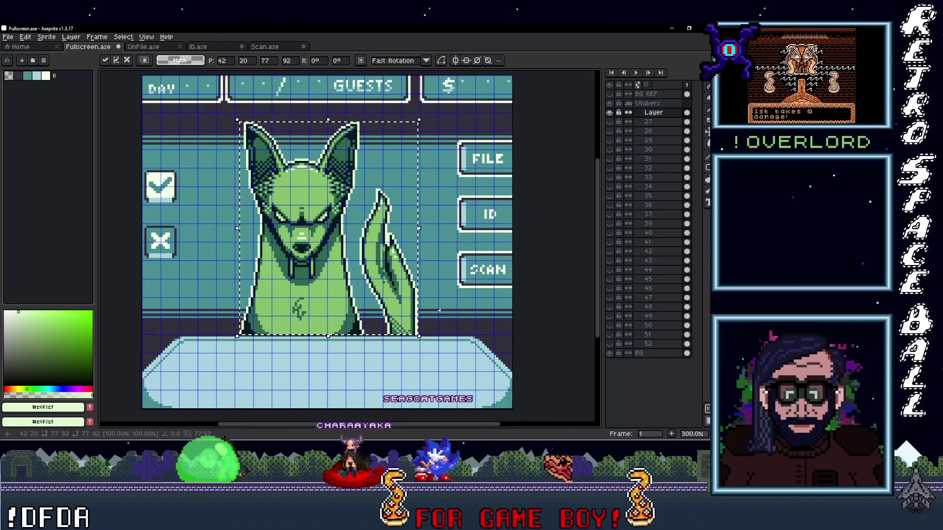
pyautogui.press('Left')
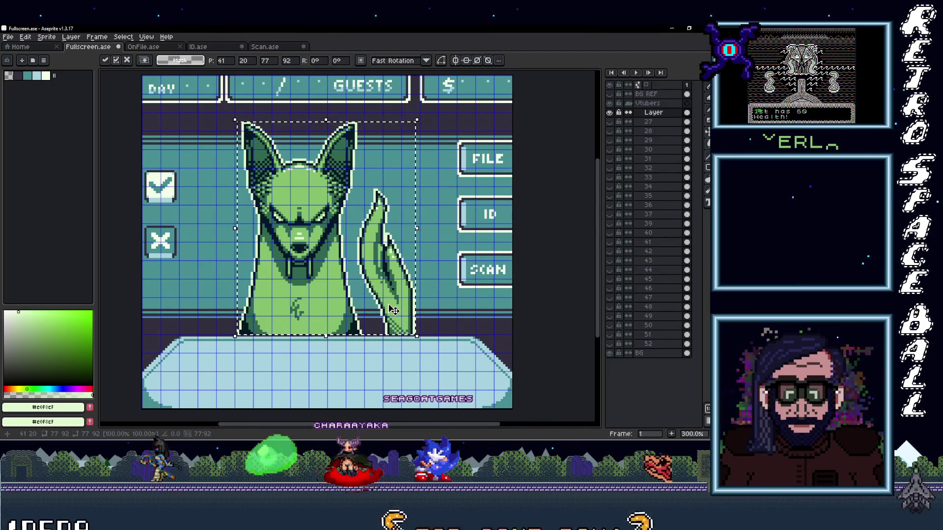
pyautogui.hotkey('ctrl', 'd')
pyautogui.scroll(1, 439, 309)
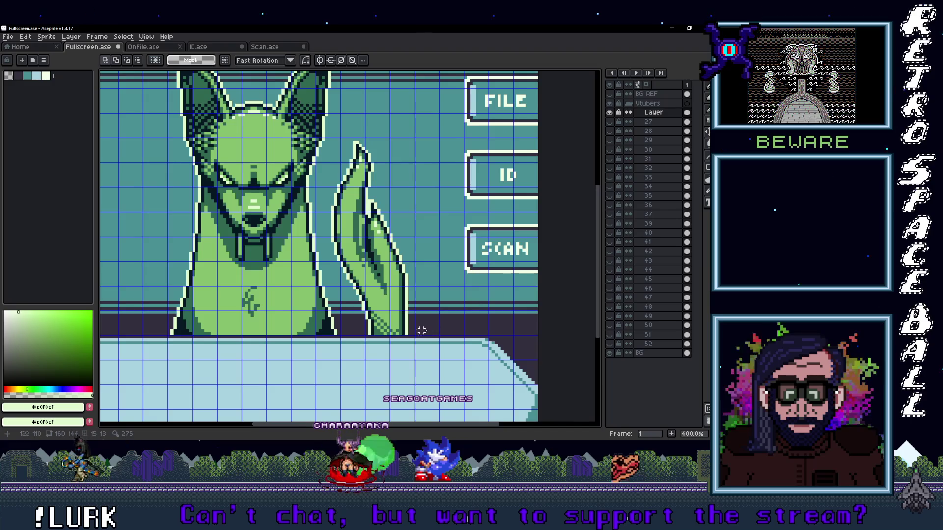
# - Sample the teal background and bucket-fill the fox's green body areas with light teal
pyautogui.moveTo(457, 324); pyautogui.dragTo(436, 331)
pyautogui.scroll(1, 435, 332)
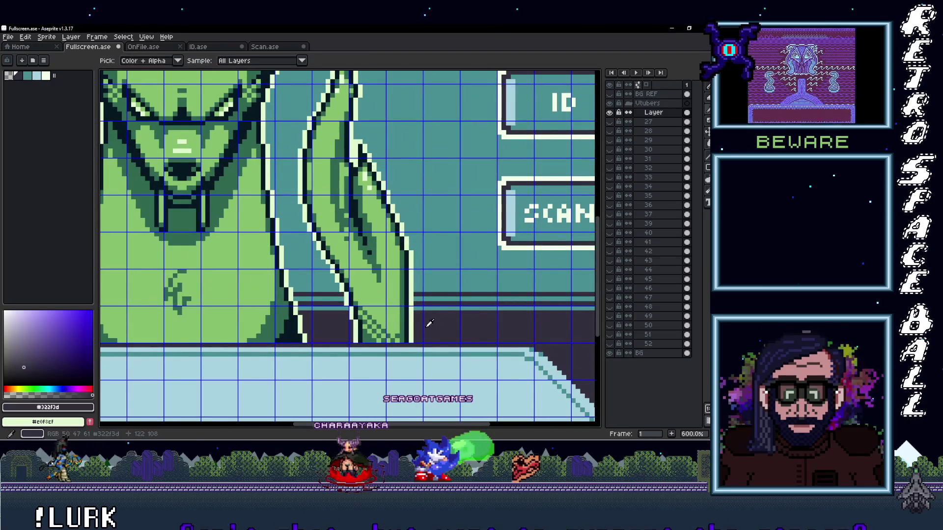
pyautogui.click(438, 325)
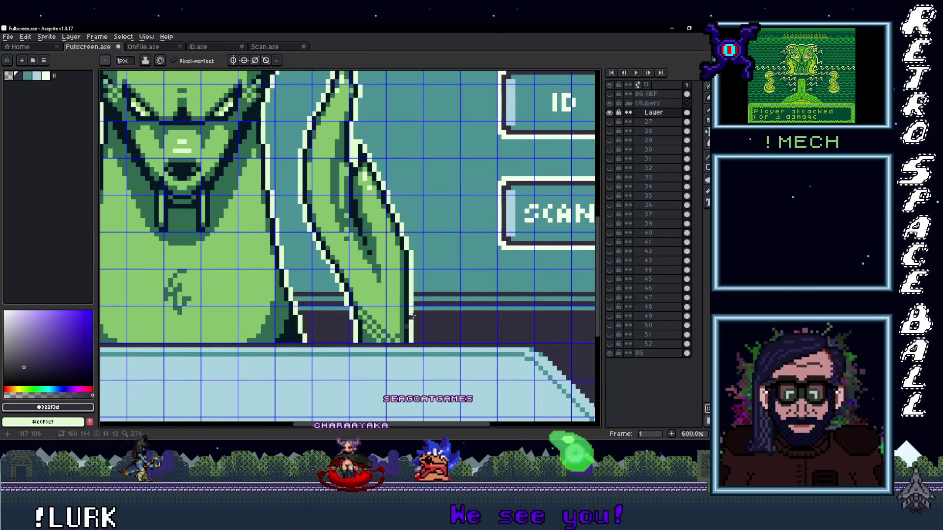
pyautogui.press('g')
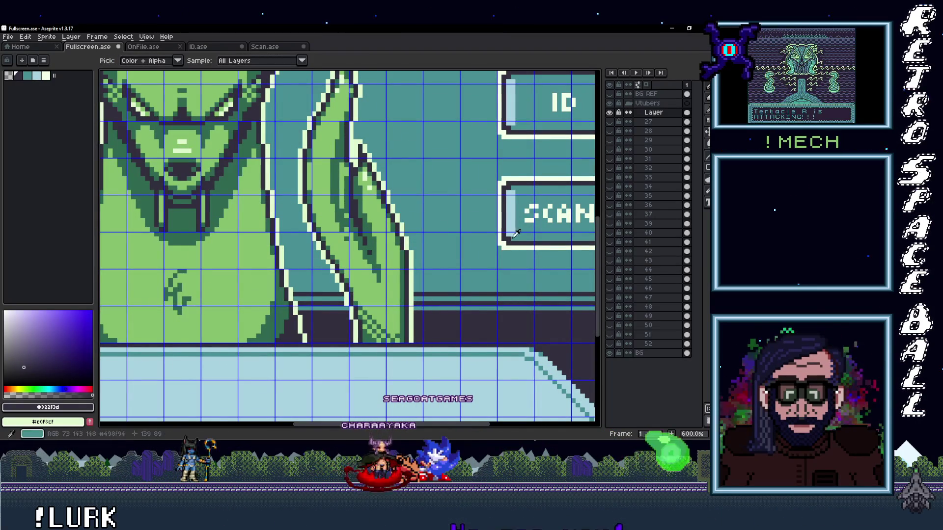
pyautogui.keyDown('alt'); pyautogui.click(406, 285); pyautogui.keyUp('alt')
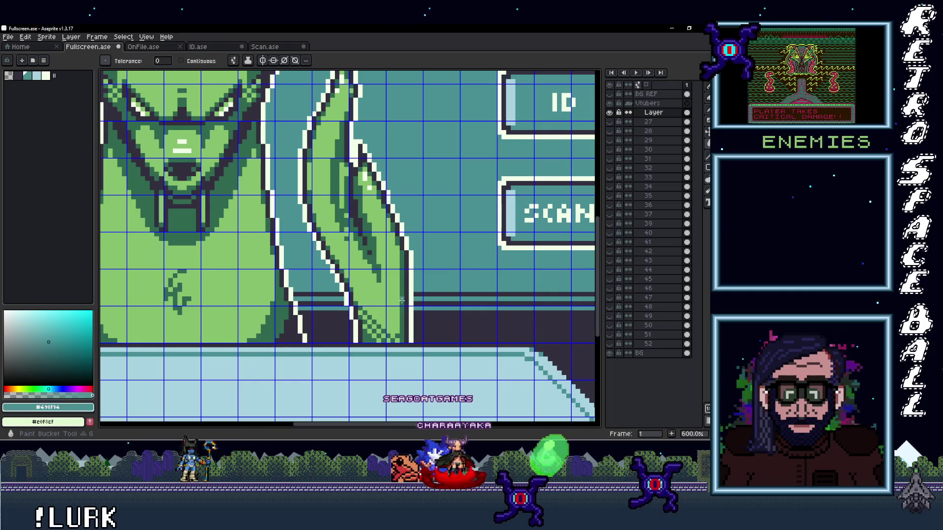
pyautogui.keyDown('alt'); pyautogui.click(453, 256); pyautogui.keyUp('alt')
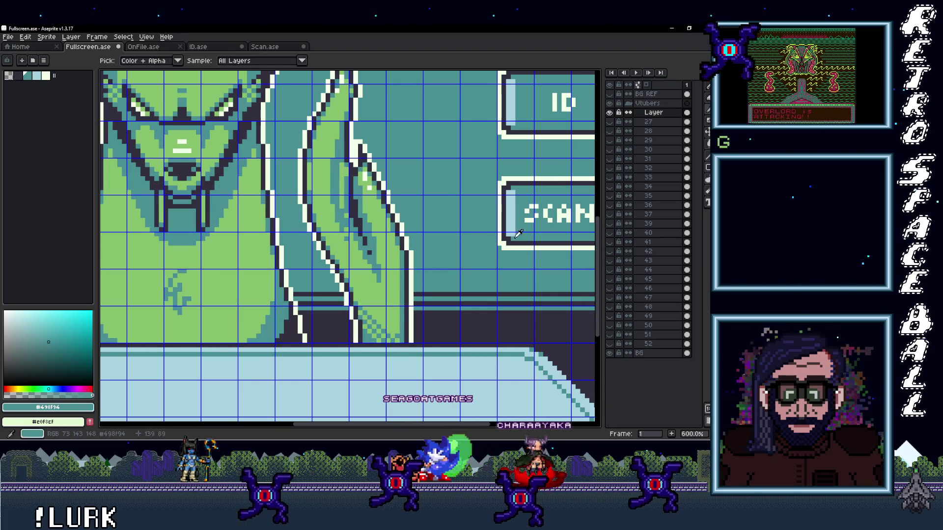
pyautogui.click(387, 293)
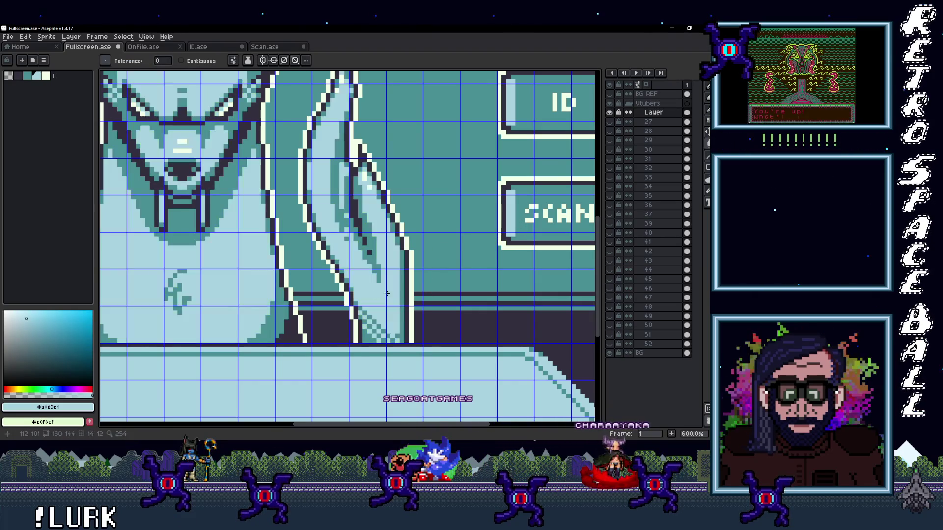
pyautogui.scroll(-4, 387, 294)
pyautogui.scroll(2, 387, 293)
pyautogui.scroll(-1, 387, 294)
pyautogui.scroll(1, 400, 300)
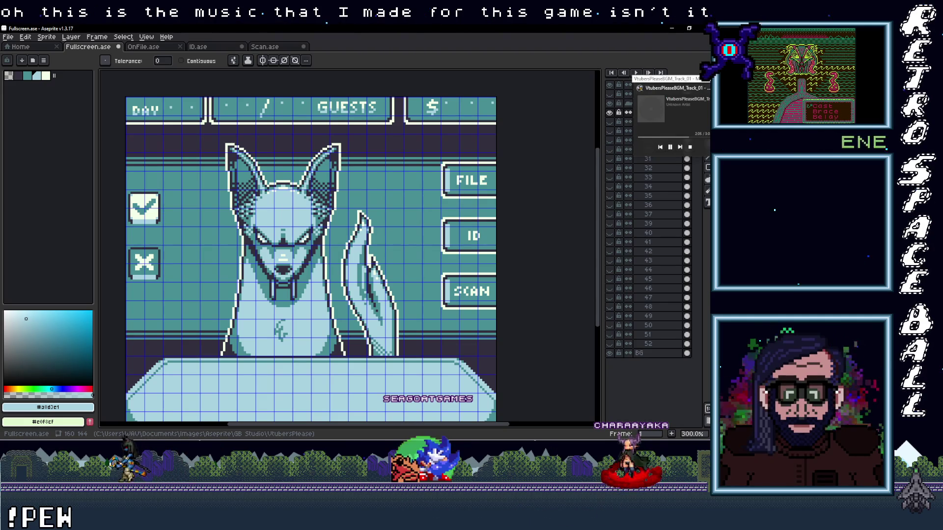
pyautogui.scroll(-2, 413, 221)
pyautogui.scroll(1, 442, 168)
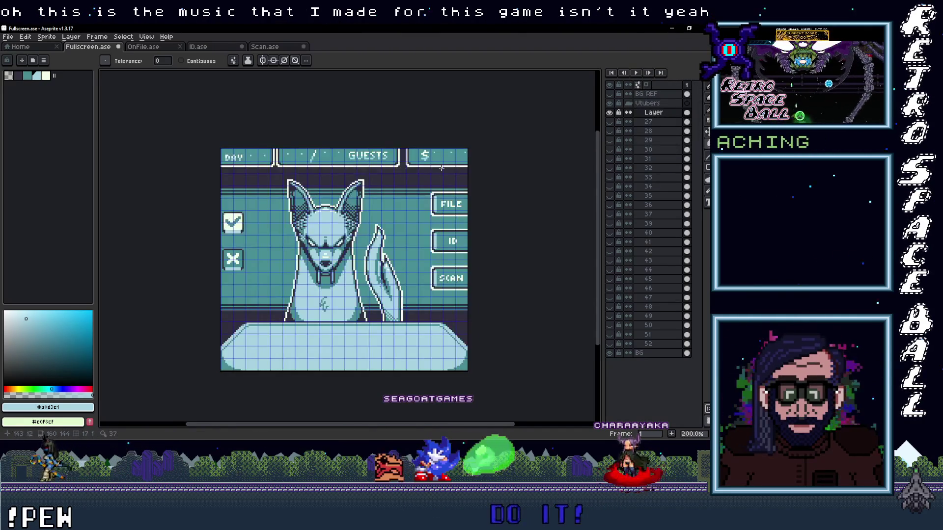
pyautogui.scroll(1, 443, 169)
pyautogui.scroll(1, 425, 213)
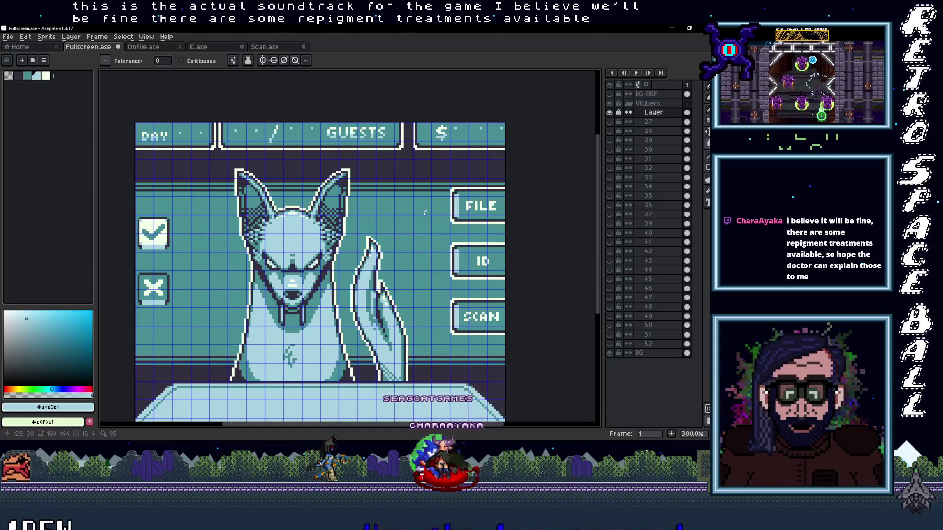
pyautogui.scroll(-3, 404, 248)
pyautogui.scroll(-1, 396, 232)
pyautogui.scroll(1, 396, 232)
# - Drop the green fox image from the portraits folder in as a new layer over the teal fox
pyautogui.moveTo(402, 227); pyautogui.dragTo(419, 223)
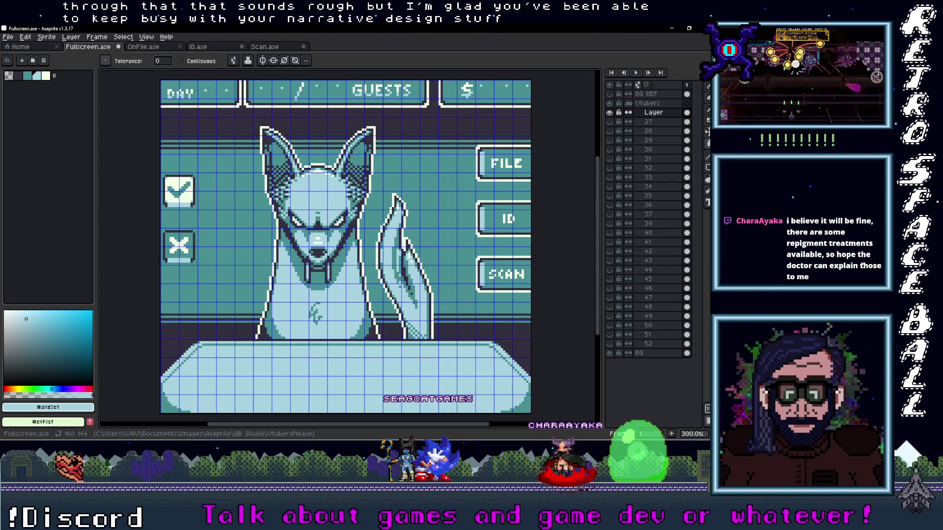
pyautogui.click(672, 55)
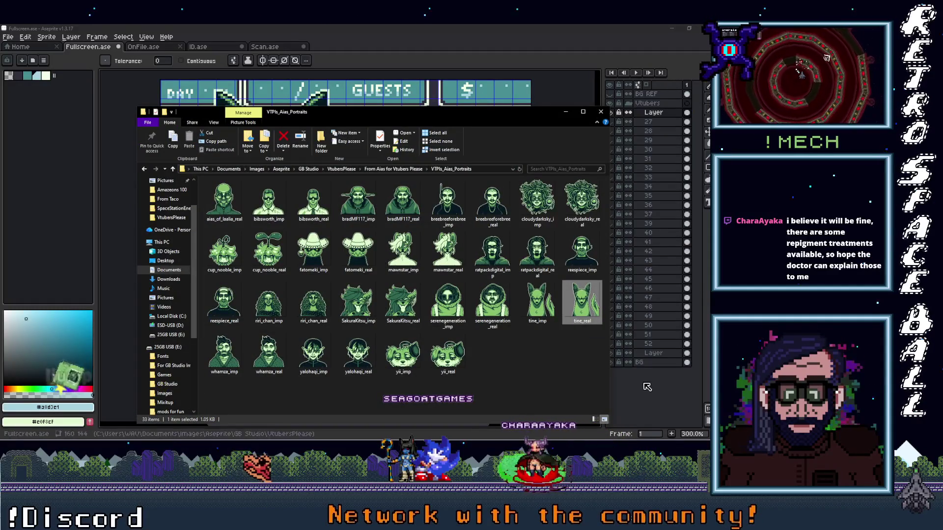
pyautogui.click(564, 112)
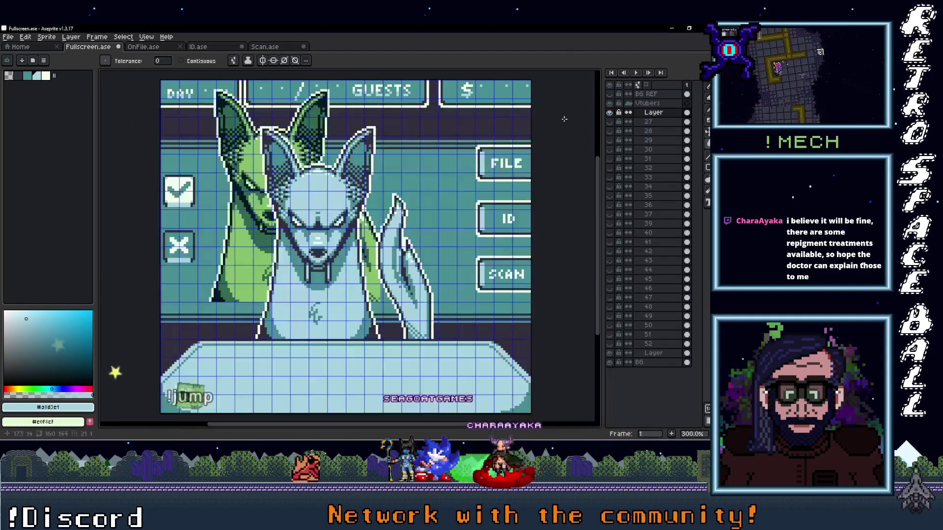
# - Rename the two new untitled layers to 53 and 54 via Layer Properties
pyautogui.click(654, 354)
pyautogui.doubleClick(654, 355)
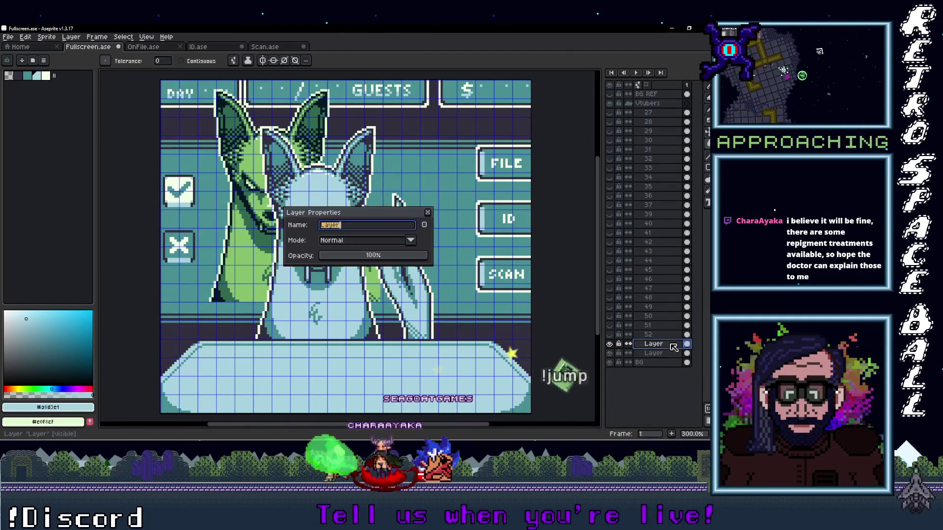
pyautogui.write('53')
pyautogui.press('Return')
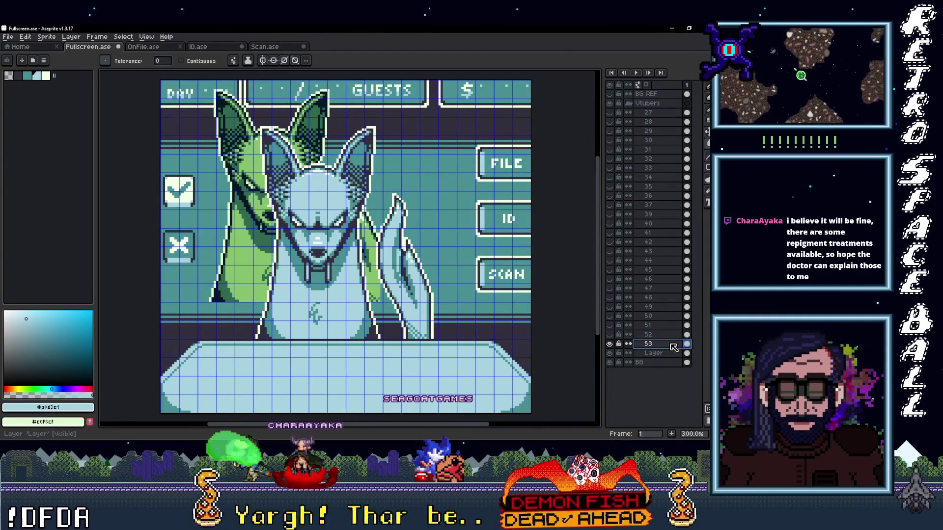
pyautogui.doubleClick(655, 354)
pyautogui.write('54')
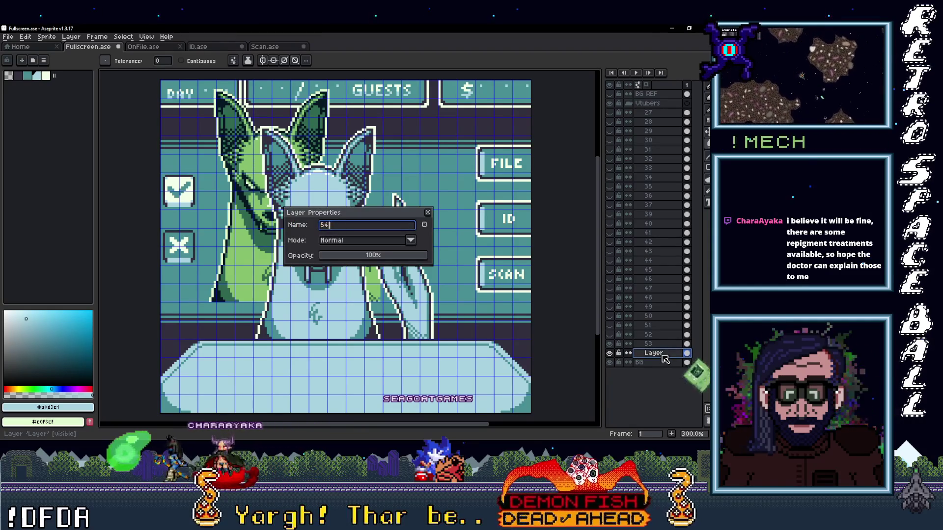
pyautogui.press('Return')
pyautogui.press('v')
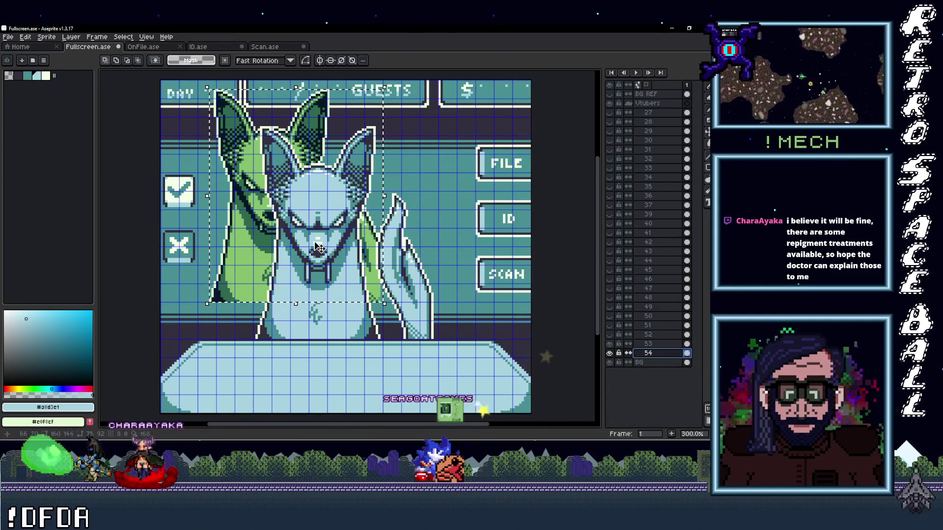
# - Align the teal fox, then nudge the green fox portrait one pixel left (X 42 → 41)
pyautogui.click(365, 282)
pyautogui.moveTo(365, 282); pyautogui.dragTo(366, 286)
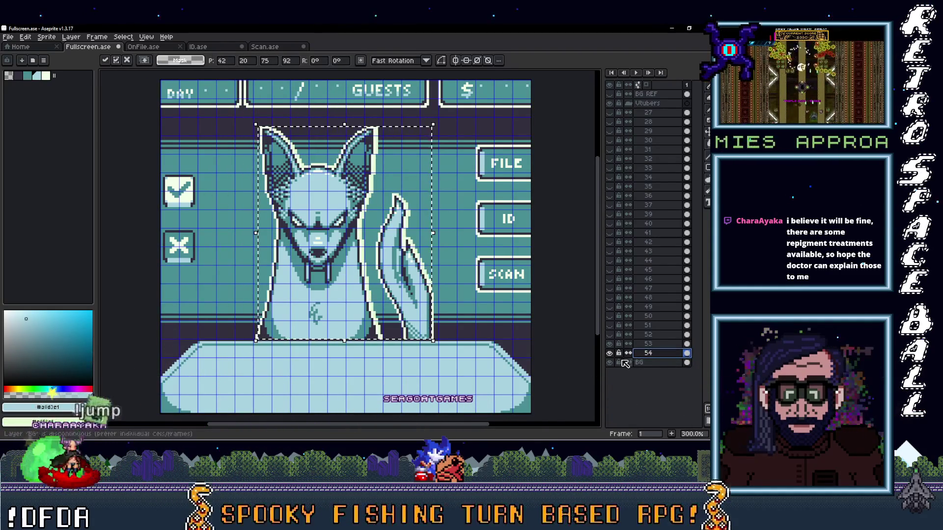
pyautogui.click(611, 349)
pyautogui.scroll(2, 388, 337)
pyautogui.scroll(-2, 404, 332)
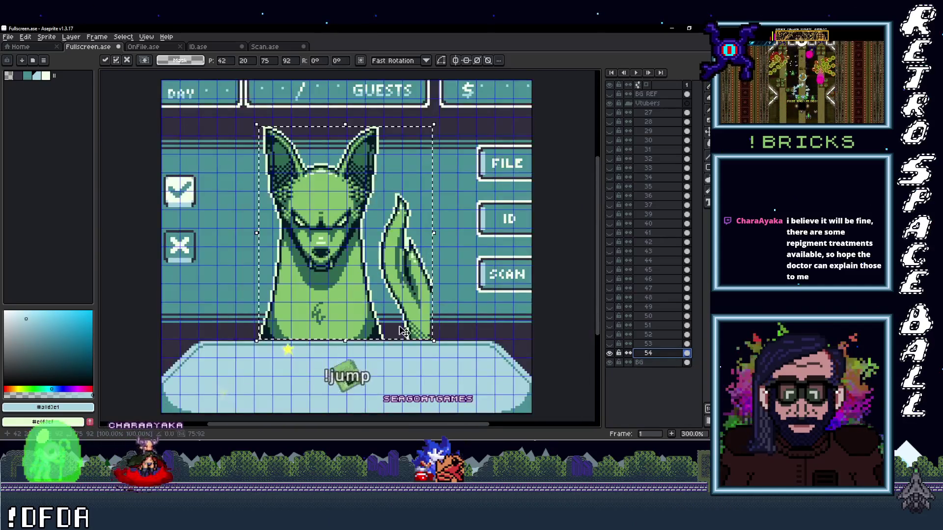
pyautogui.scroll(1, 388, 328)
pyautogui.hotkey('ctrl', 'd')
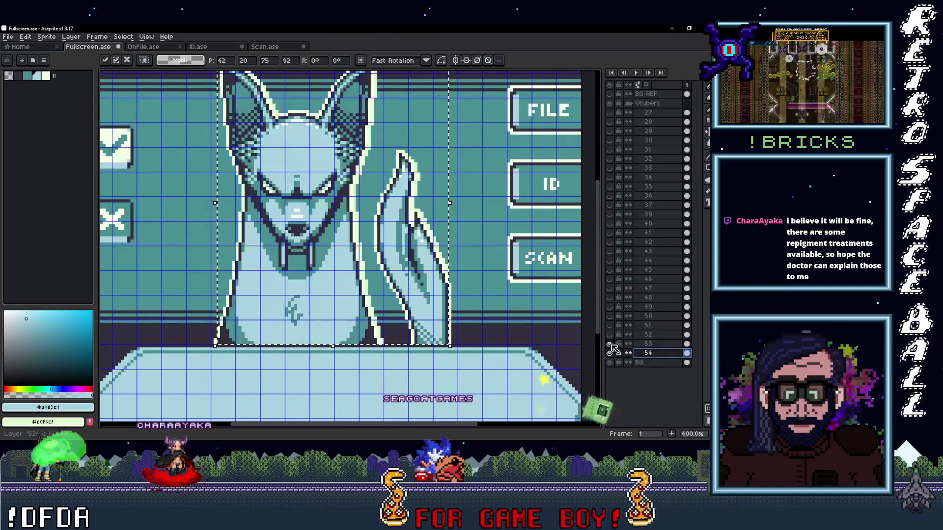
pyautogui.moveTo(338, 324); pyautogui.dragTo(335, 324)
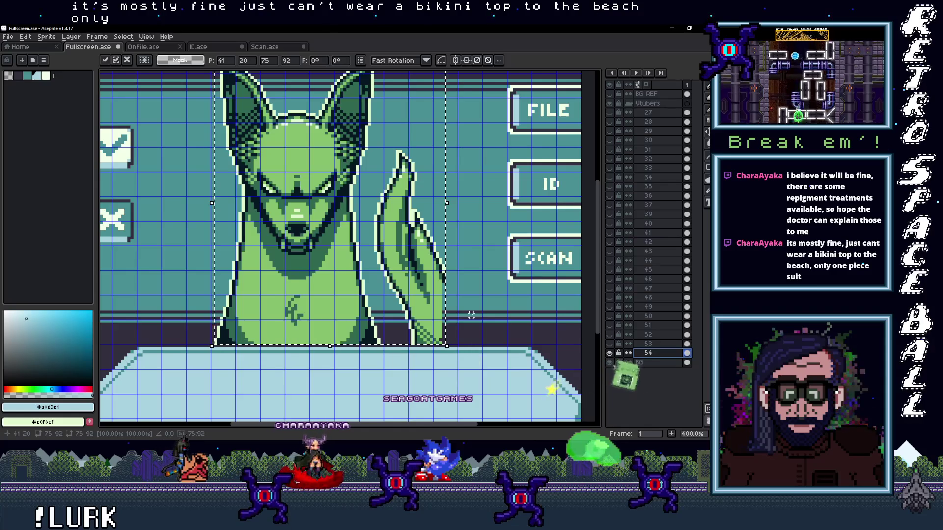
pyautogui.scroll(1, 439, 335)
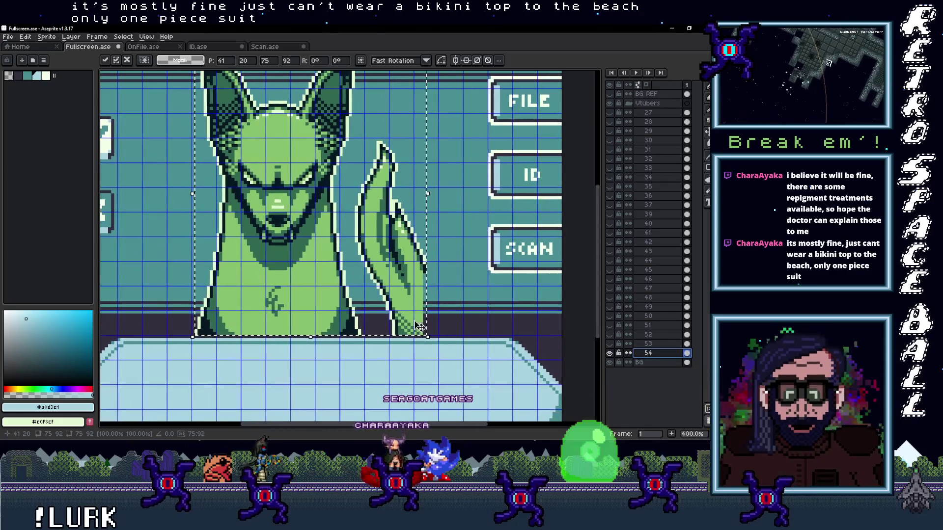
pyautogui.scroll(1, 439, 335)
pyautogui.scroll(1, 428, 331)
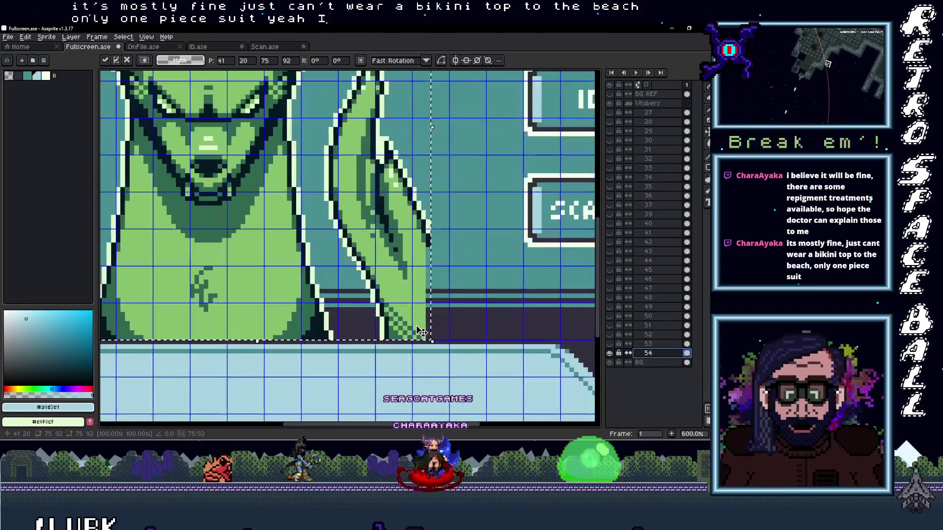
# - Commit the move and pick up the teal and dark outline colours with the Pencil
pyautogui.keyDown('alt'); pyautogui.click(443, 240); pyautogui.keyUp('alt')
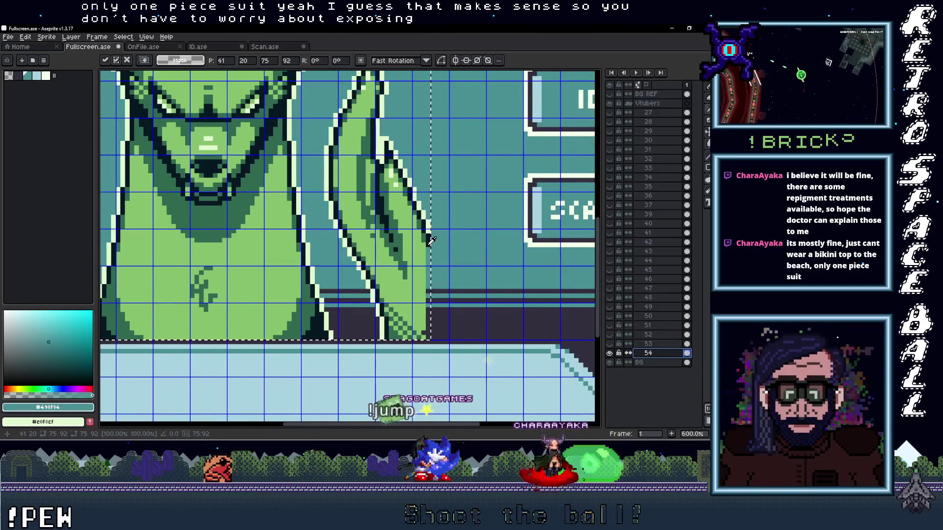
pyautogui.press('b')
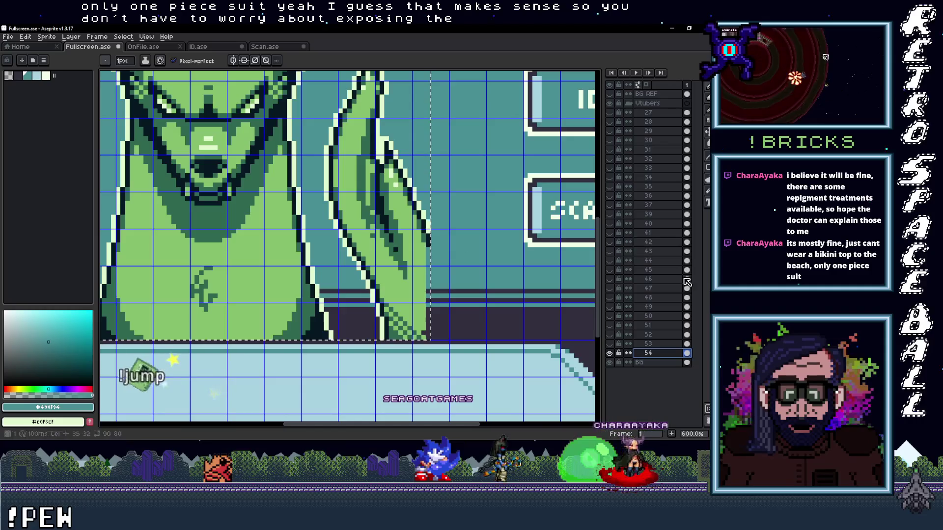
pyautogui.hotkey('ctrl', 'd')
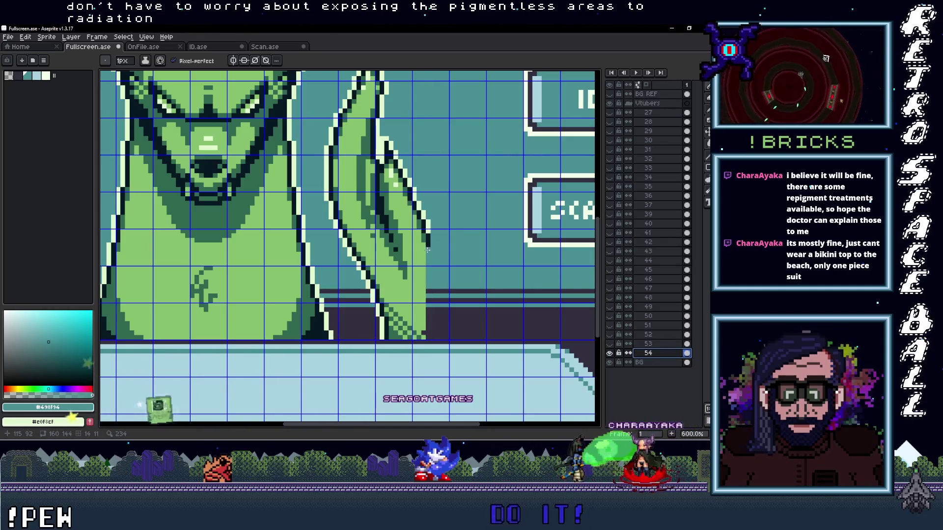
pyautogui.keyDown('alt'); pyautogui.click(432, 242); pyautogui.keyUp('alt')
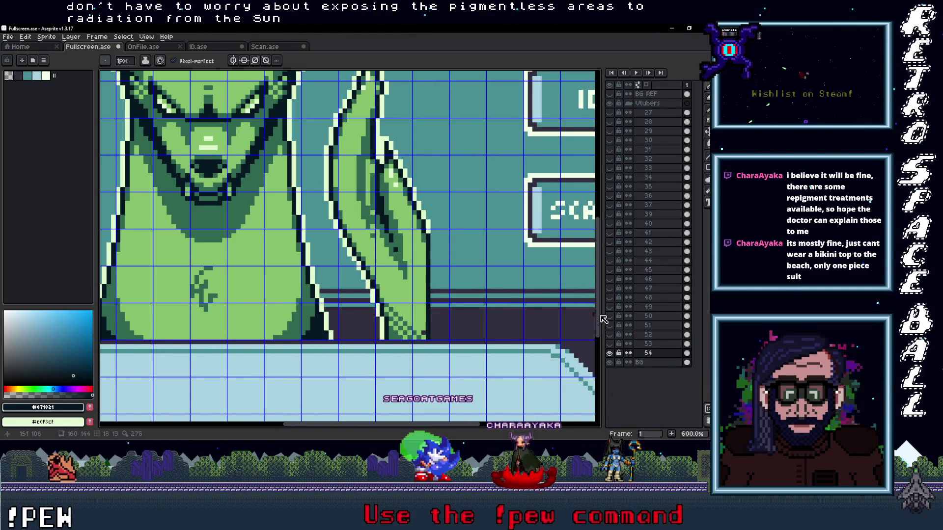
# - Toggle layer 53's visibility repeatedly to compare the green and teal hand shapes
pyautogui.click(619, 351)
pyautogui.click(618, 351)
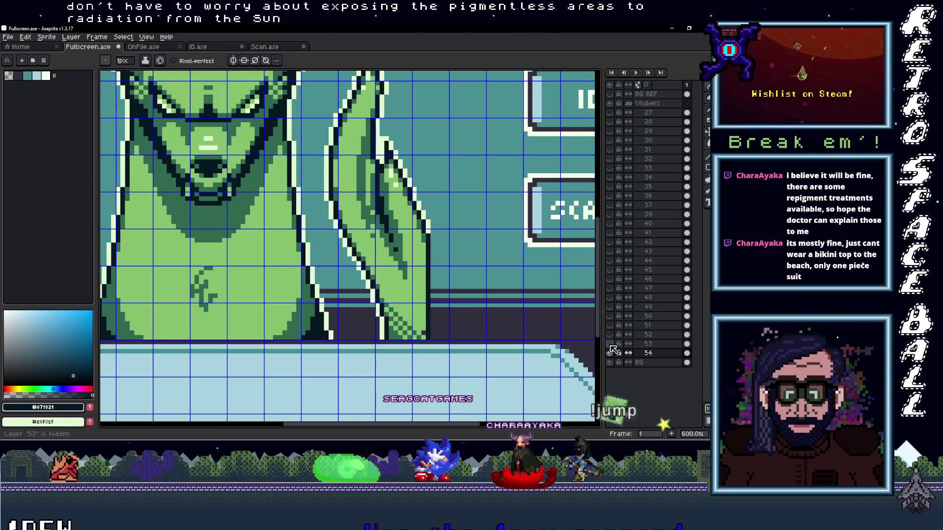
pyautogui.click(619, 352)
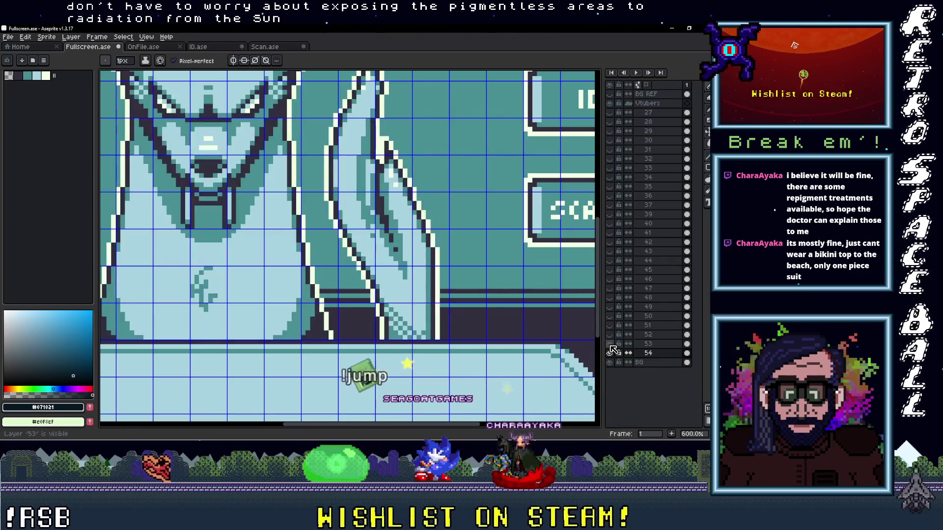
pyautogui.click(619, 351)
pyautogui.click(618, 352)
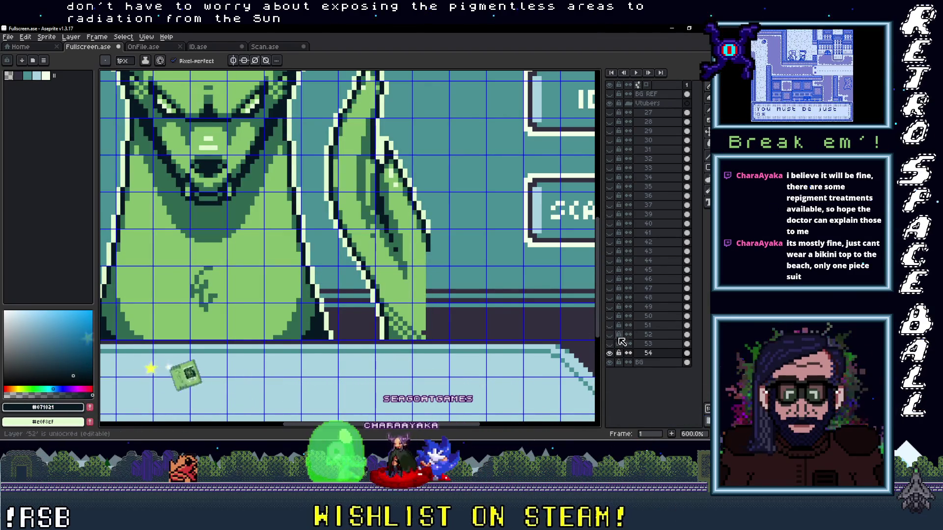
pyautogui.click(614, 350)
pyautogui.click(613, 351)
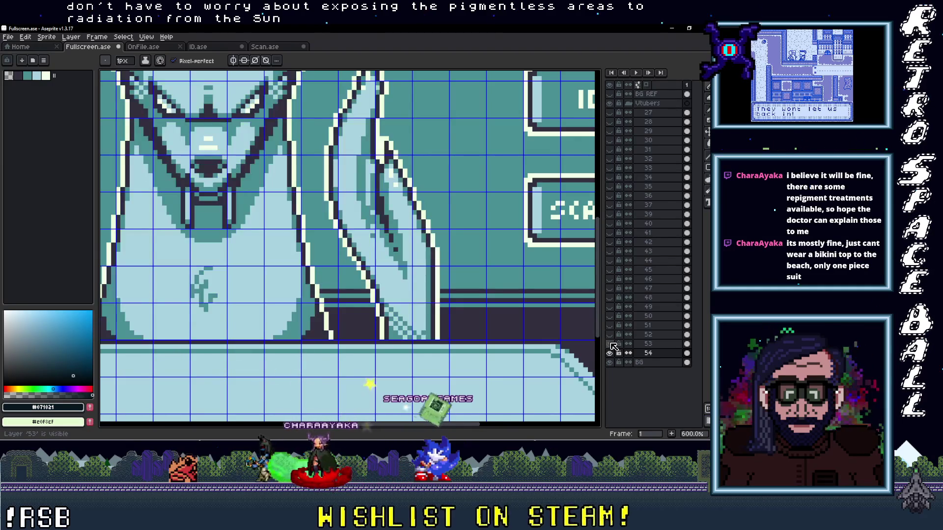
pyautogui.click(614, 348)
pyautogui.click(613, 348)
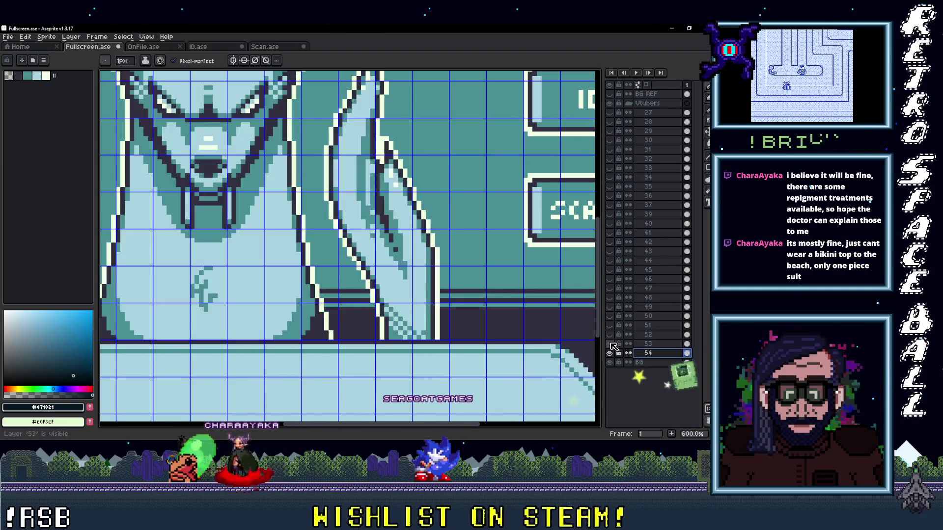
pyautogui.click(614, 348)
# - Draw the hand's dark outline and green fill down to the counter, then compare with layer 53
pyautogui.moveTo(437, 293); pyautogui.dragTo(433, 338)
pyautogui.press('alt')
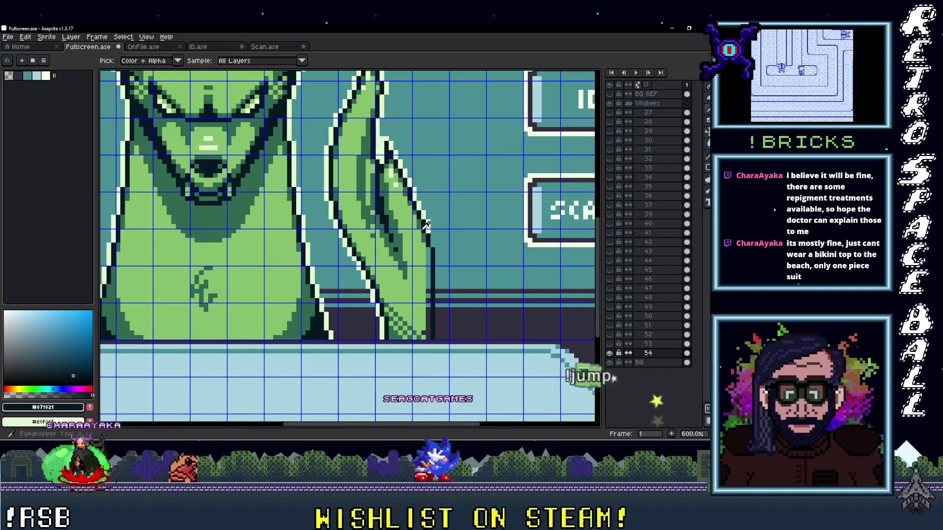
pyautogui.click(432, 225)
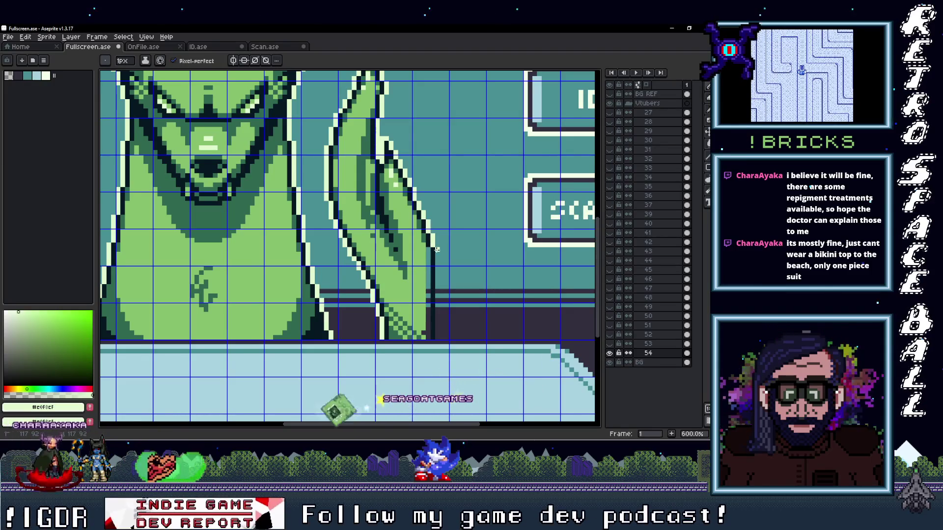
pyautogui.moveTo(436, 249); pyautogui.dragTo(439, 340)
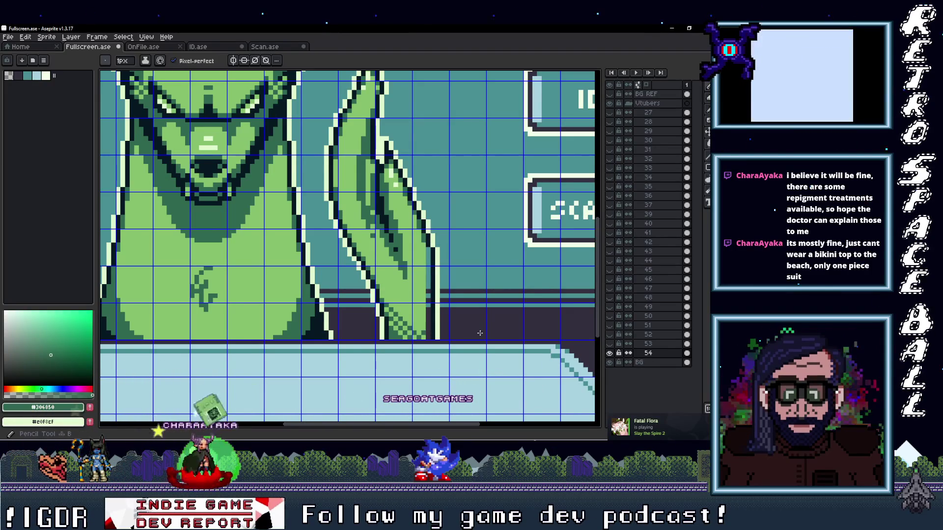
pyautogui.click(619, 352)
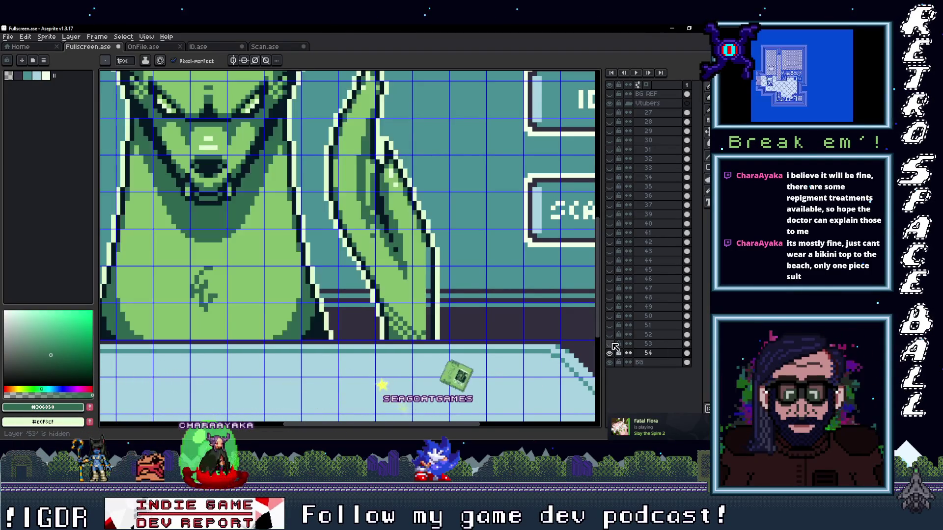
pyautogui.click(619, 352)
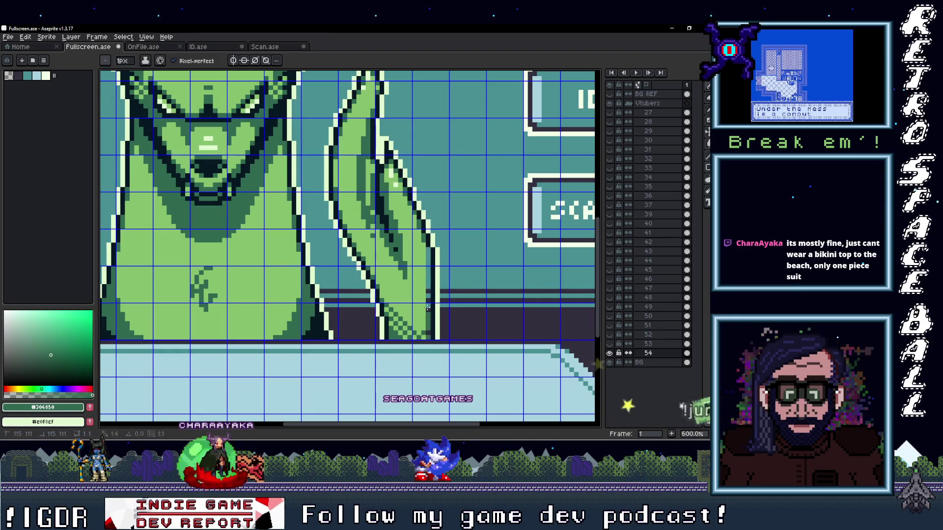
pyautogui.scroll(-2, 430, 251)
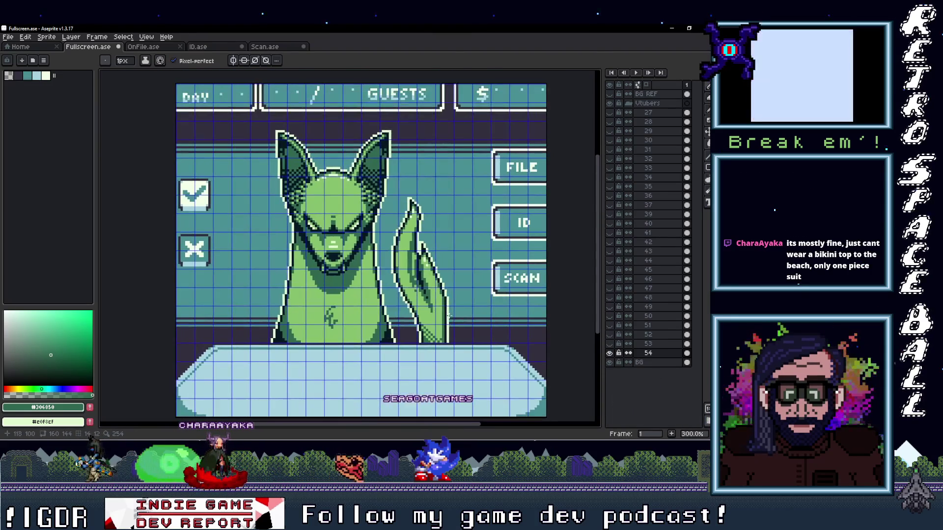
pyautogui.scroll(1, 430, 250)
pyautogui.scroll(3, 466, 326)
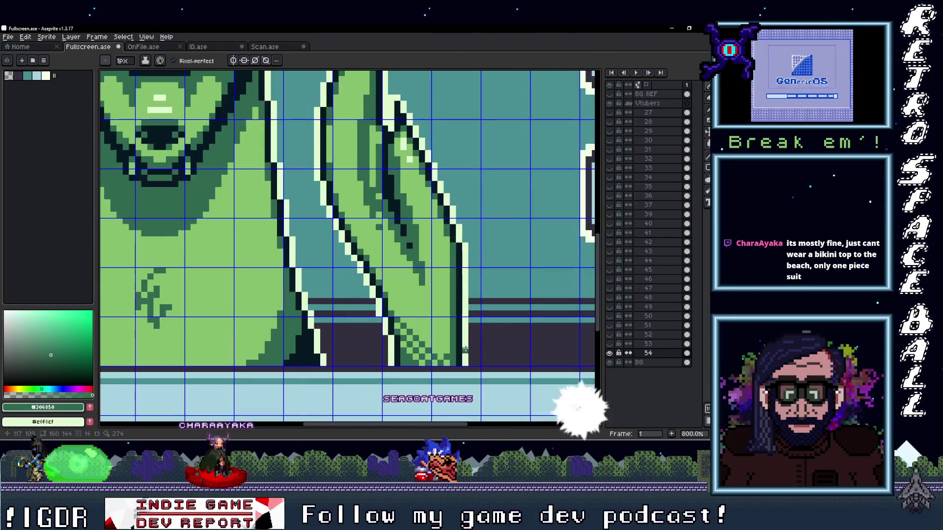
# - Paint-bucket the fox's dark and light greens to dark and pale teal
pyautogui.keyDown('alt'); pyautogui.click(494, 352); pyautogui.keyUp('alt')
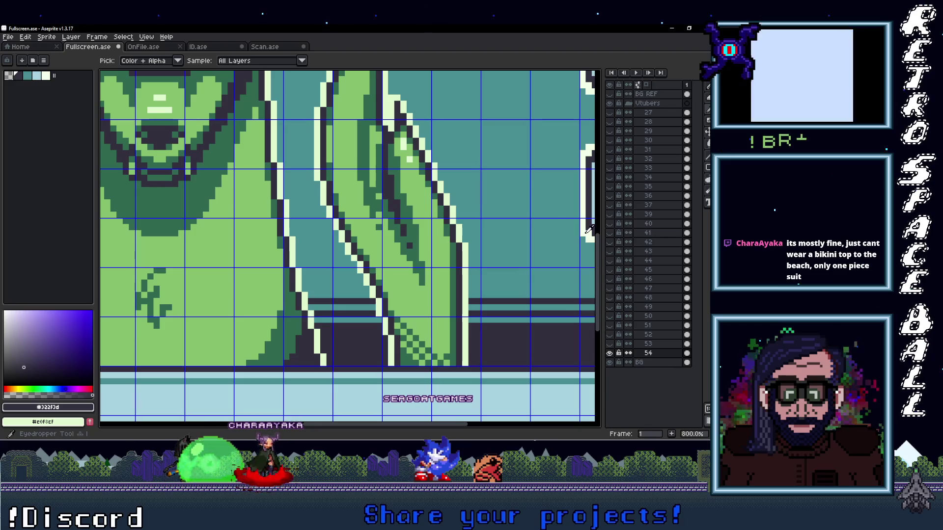
pyautogui.keyDown('alt'); pyautogui.click(475, 326); pyautogui.keyUp('alt')
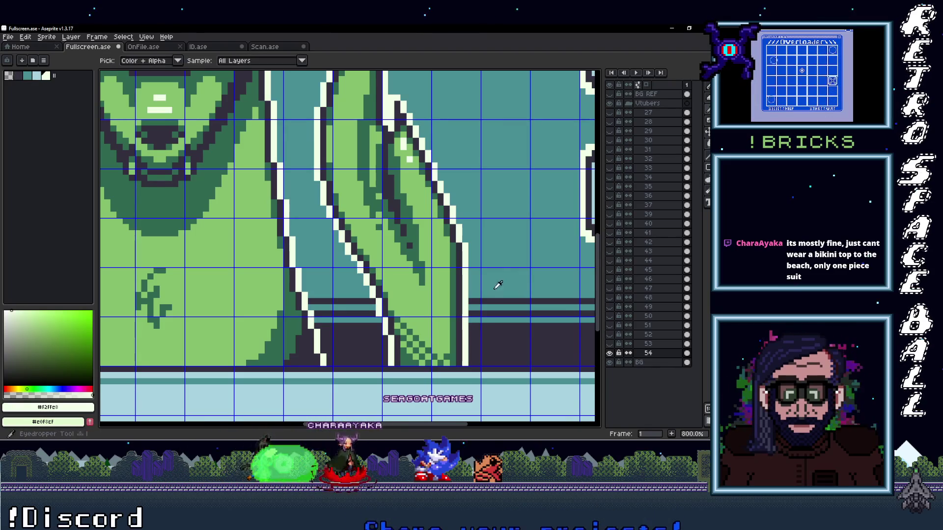
pyautogui.keyDown('alt'); pyautogui.click(475, 294); pyautogui.keyUp('alt')
pyautogui.click(476, 295)
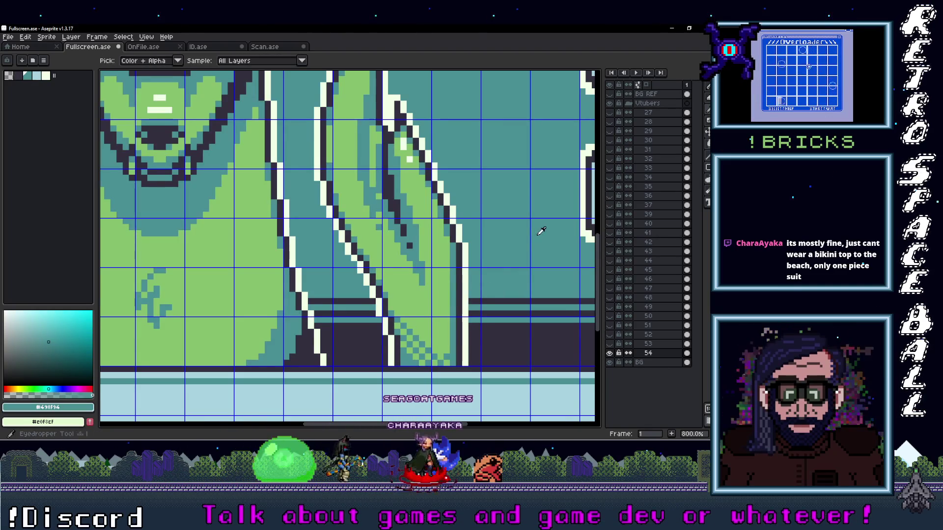
pyautogui.hscroll(3, 540, 230)
pyautogui.click(399, 318)
pyautogui.scroll(-3, 398, 318)
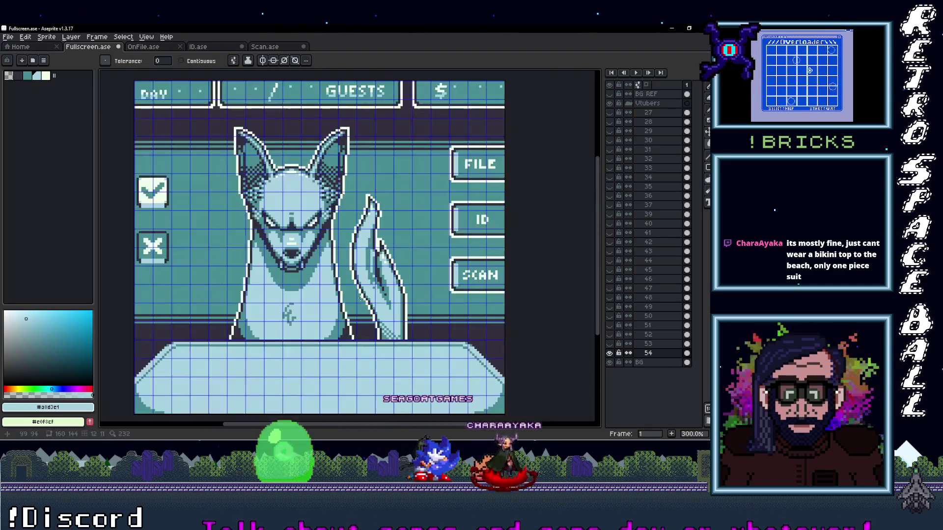
pyautogui.scroll(-1, 353, 243)
pyautogui.scroll(1, 354, 243)
pyautogui.moveTo(334, 293); pyautogui.dragTo(361, 286)
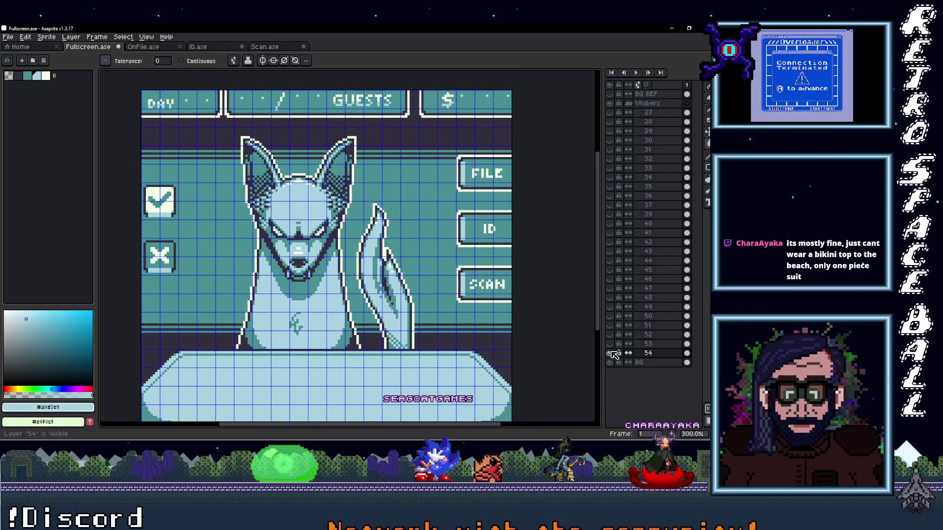
pyautogui.click(8, 37)
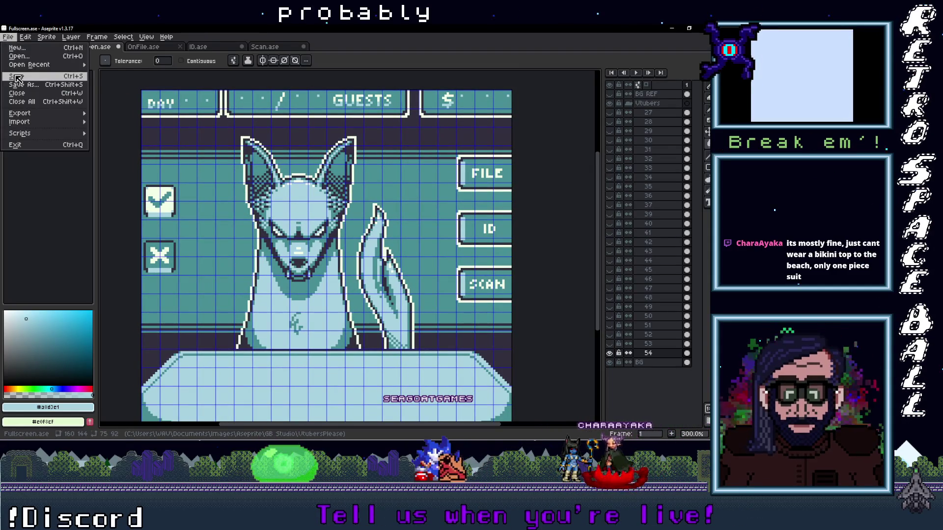
# - Save the sprite, select the next portrait in the portraits folder, and close Explorer
pyautogui.click(30, 77)
pyautogui.click(672, 83)
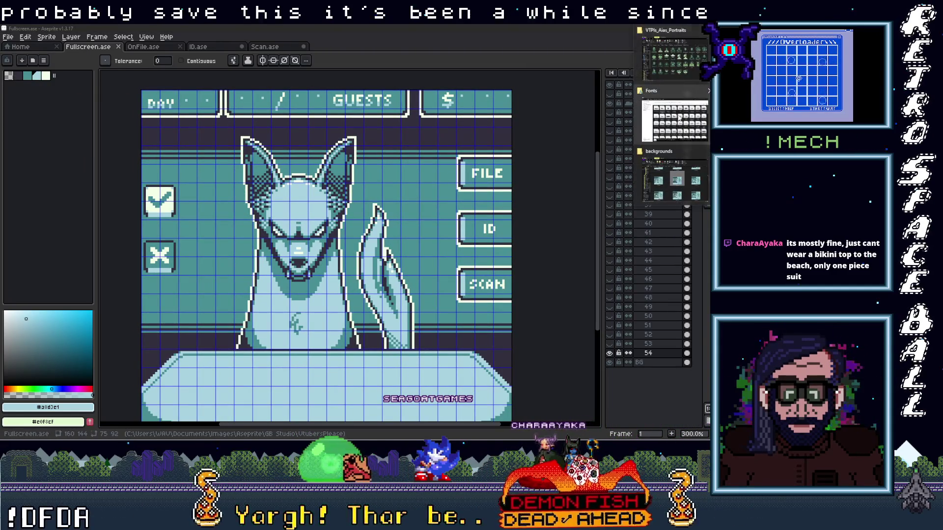
pyautogui.click(671, 118)
pyautogui.press('Right')
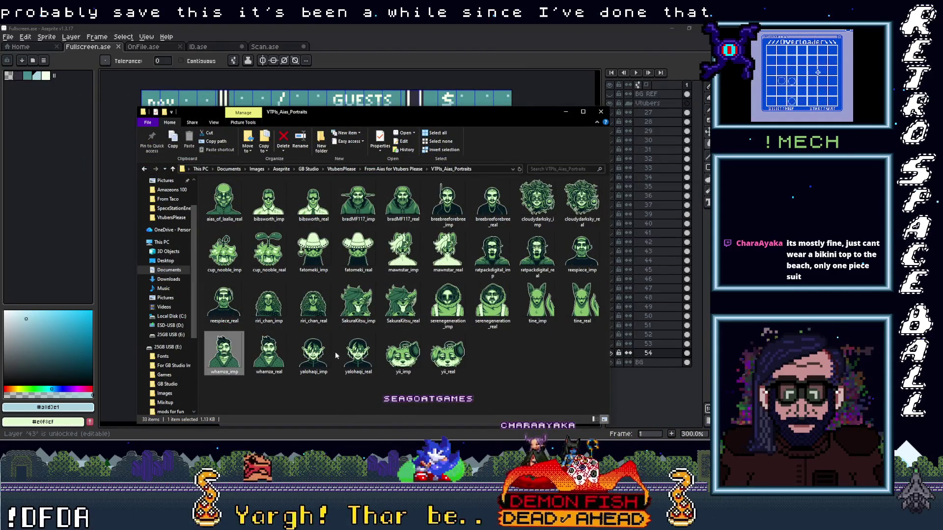
pyautogui.click(566, 114)
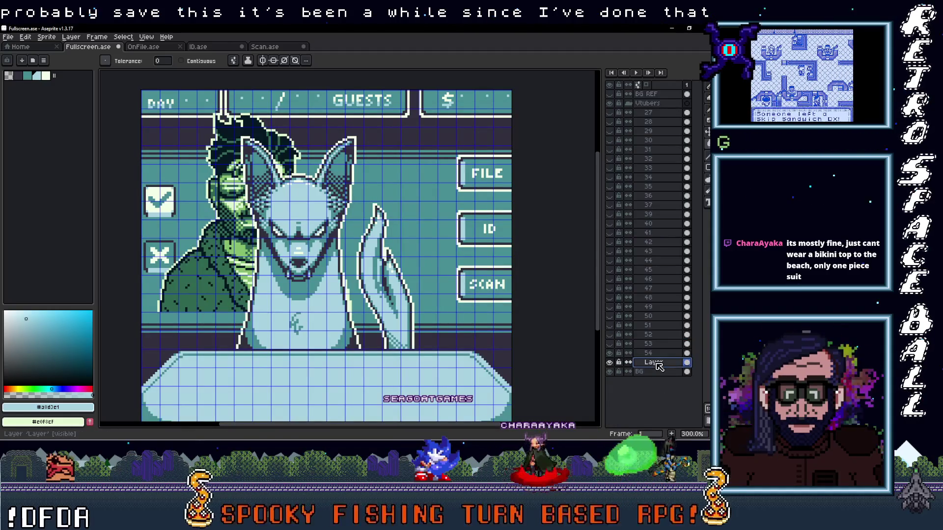
# - Name the new layer 55, centre the man's portrait, and hide the fox layer
pyautogui.doubleClick(657, 365)
pyautogui.write('55')
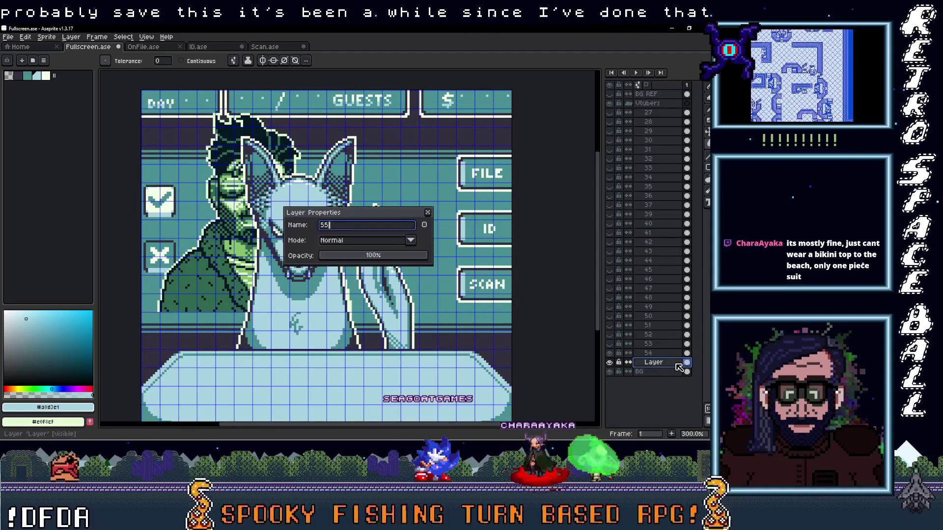
pyautogui.press('Return')
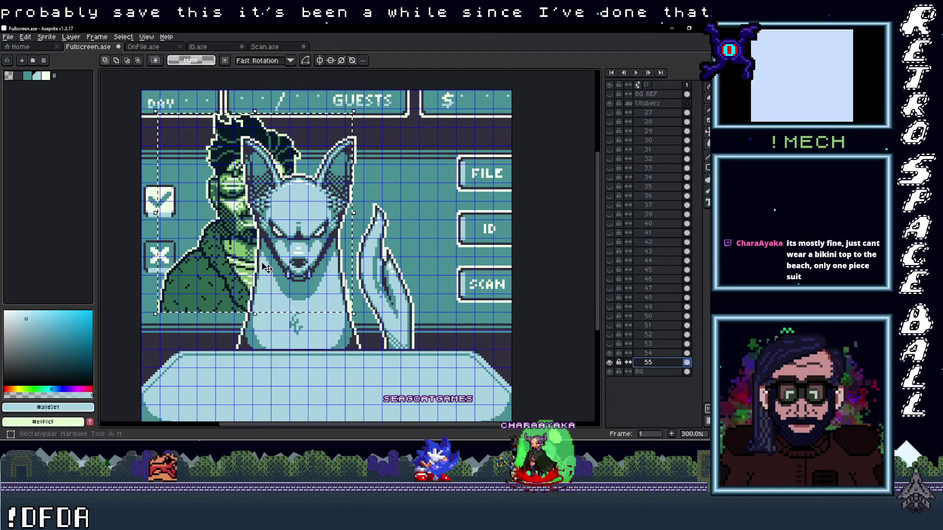
pyautogui.press('v')
pyautogui.moveTo(184, 244); pyautogui.dragTo(330, 291)
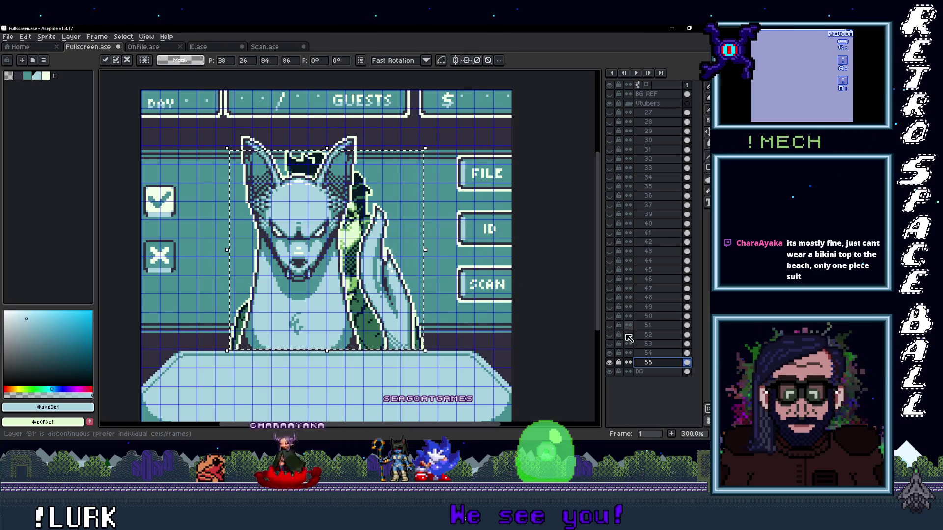
pyautogui.click(609, 353)
pyautogui.scroll(1, 348, 336)
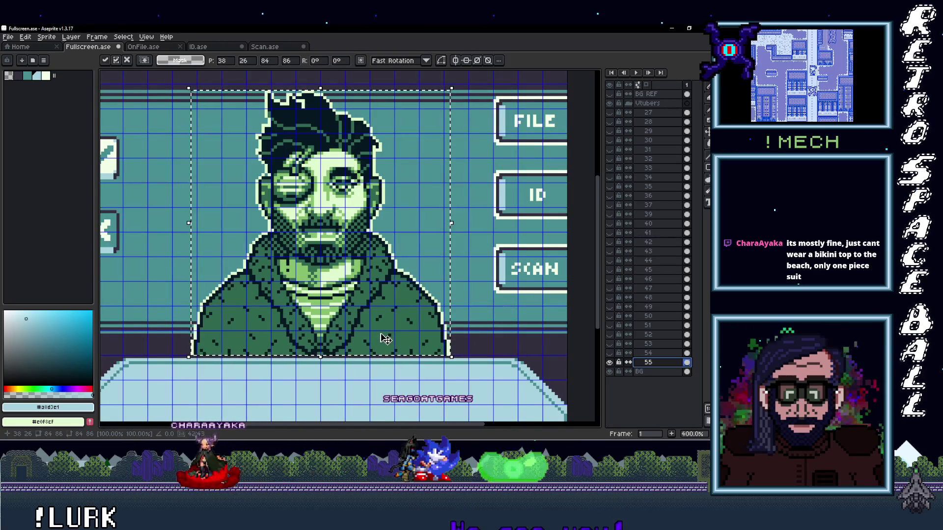
pyautogui.scroll(-1, 387, 338)
pyautogui.scroll(1, 398, 353)
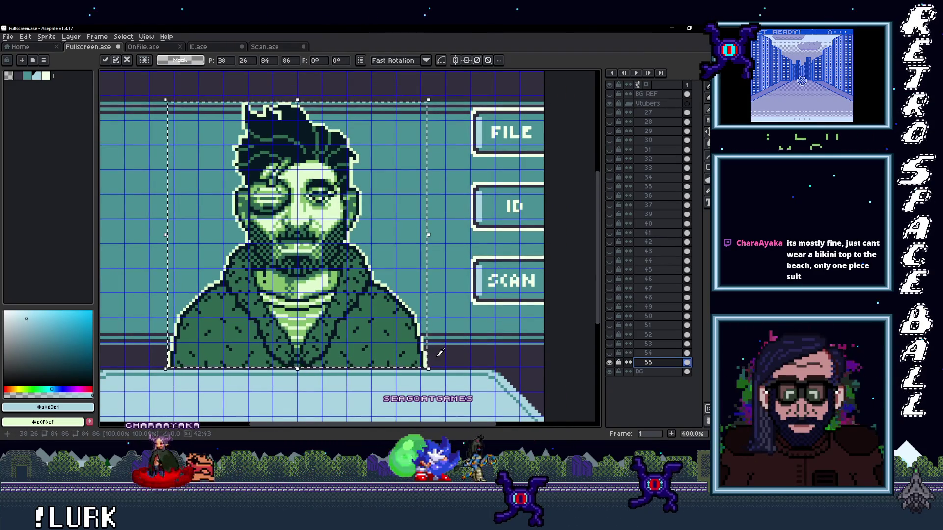
pyautogui.scroll(1, 439, 353)
# - Eyedrop the teal and paint-bucket the man's dark-green jacket to teal
pyautogui.press('g')
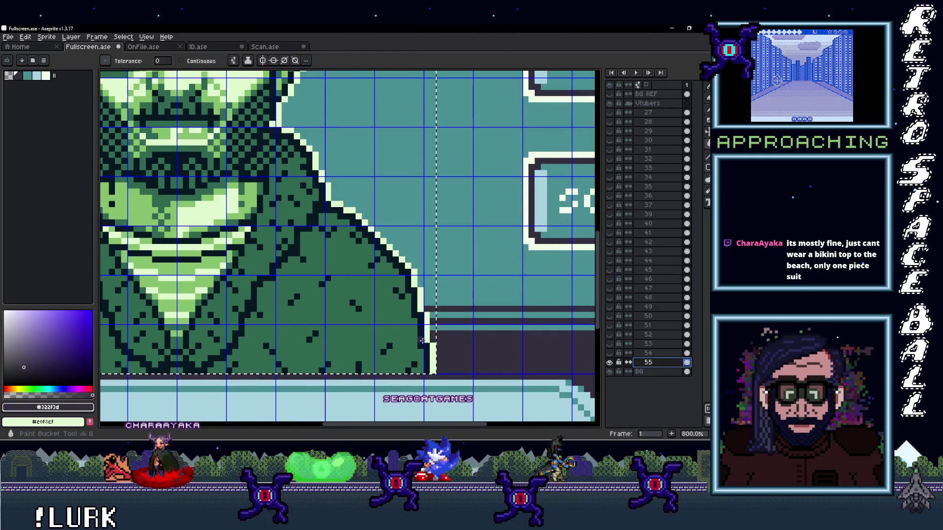
pyautogui.press('i')
pyautogui.keyDown('alt'); pyautogui.click(422, 341); pyautogui.keyUp('alt')
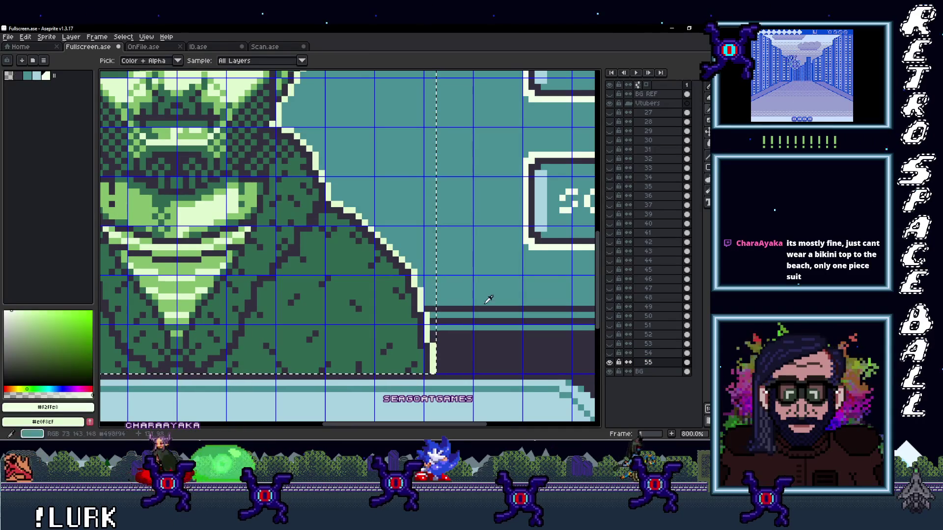
pyautogui.keyDown('alt'); pyautogui.click(457, 302); pyautogui.keyUp('alt')
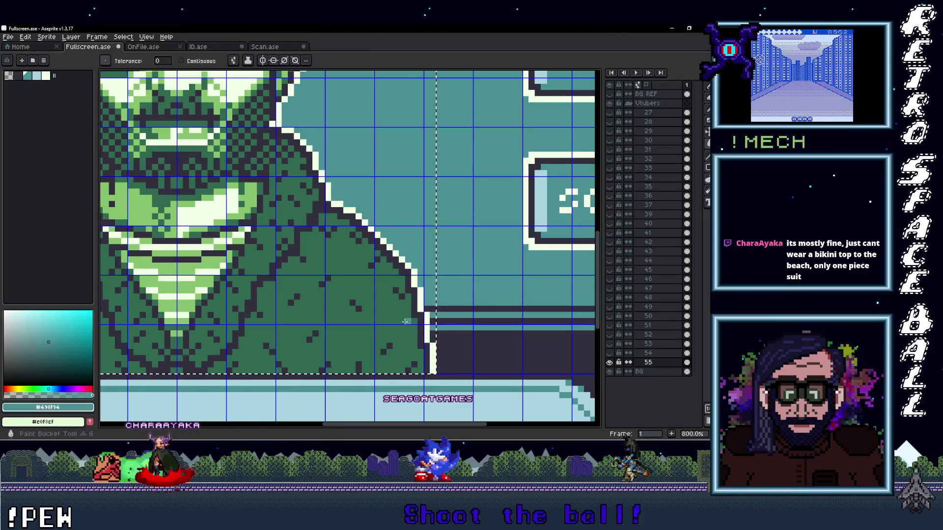
pyautogui.click(406, 322)
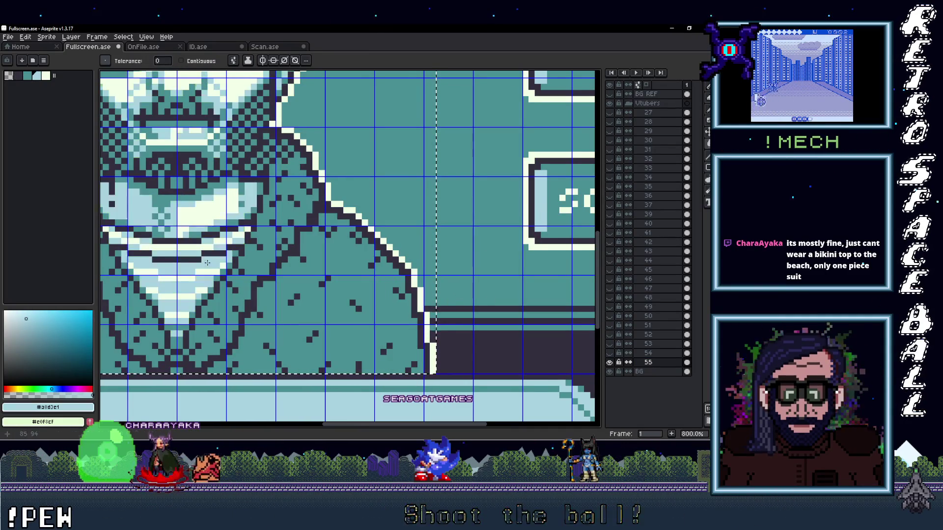
pyautogui.scroll(-2, 442, 258)
pyautogui.moveTo(351, 304); pyautogui.dragTo(354, 303)
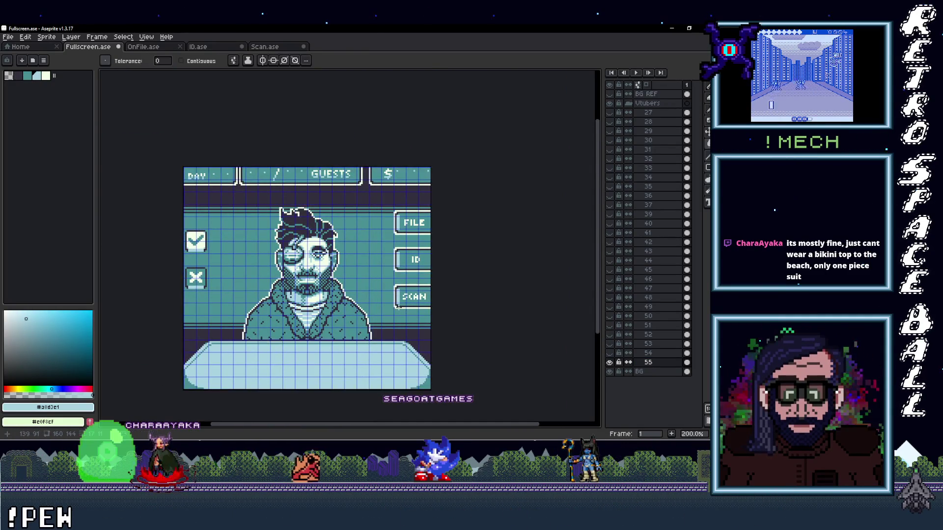
pyautogui.scroll(2, 401, 310)
pyautogui.scroll(-1, 400, 310)
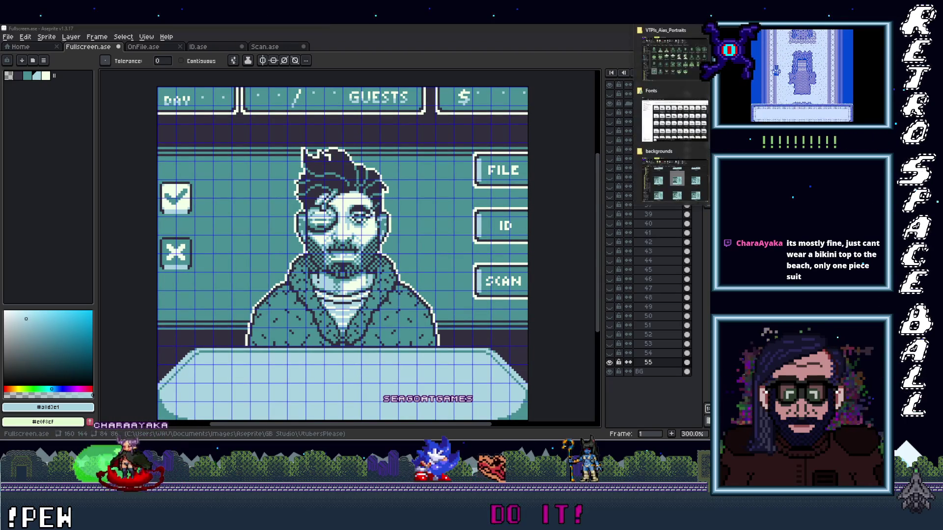
# - Bring the monocle-free portrait file into Aseprite and name its layer 56
pyautogui.hotkey('alt', 'Tab')
pyautogui.click(269, 357)
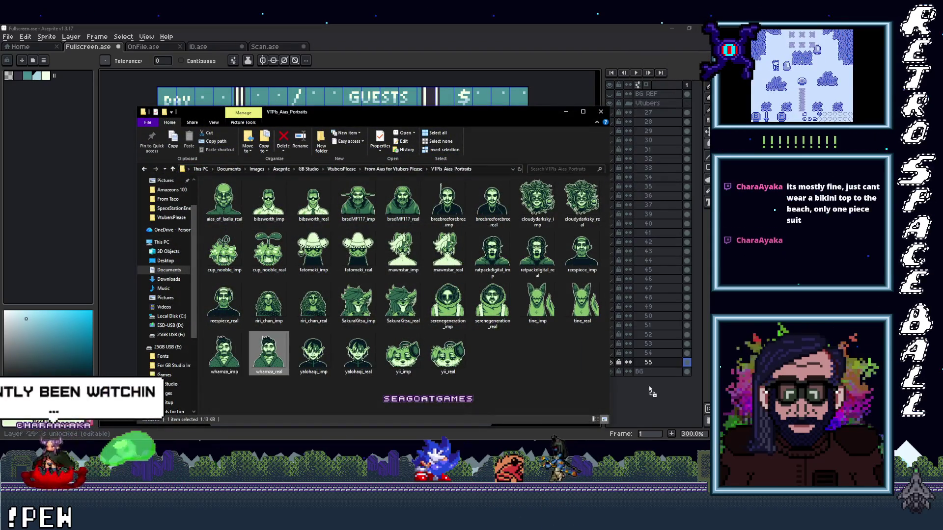
pyautogui.click(641, 383)
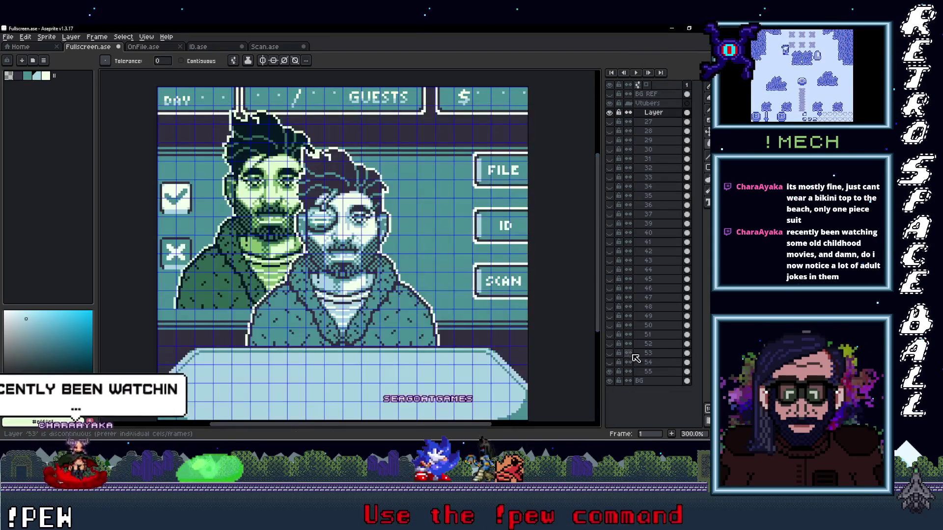
pyautogui.doubleClick(654, 372)
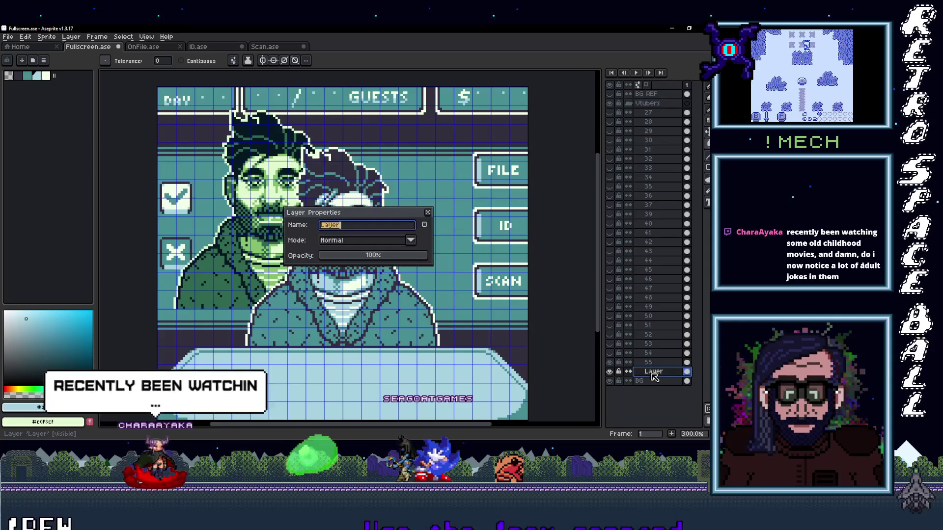
pyautogui.write('56')
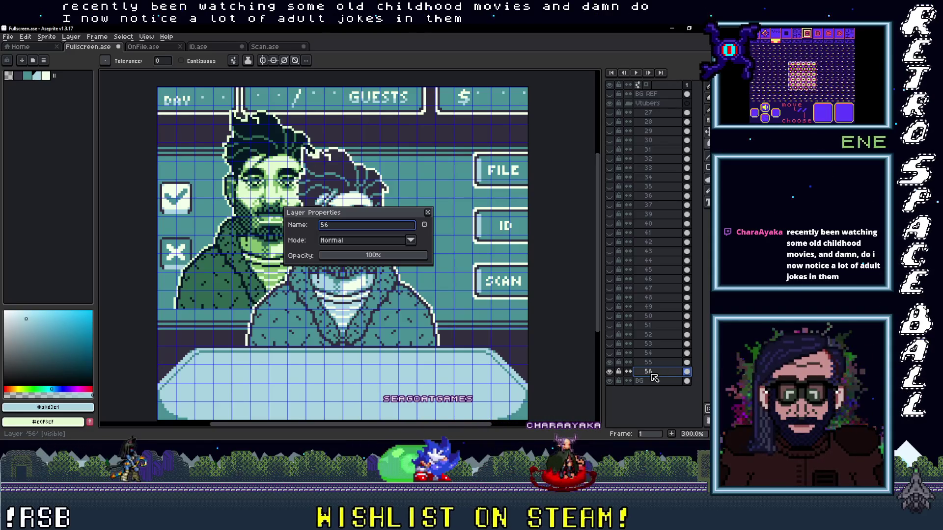
pyautogui.click(431, 213)
pyautogui.click(654, 372)
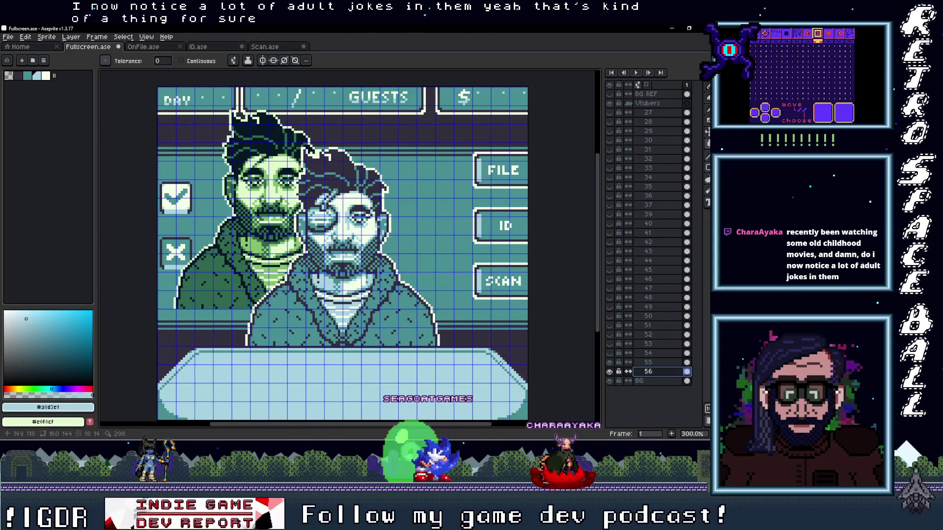
# - Centre the layer 56 portrait in the frame, hide layer 55, and drop the selection
pyautogui.moveTo(313, 236)
pyautogui.mouseDown()
pyautogui.moveTo(363, 273)
pyautogui.moveTo(381, 274)
pyautogui.mouseUp()
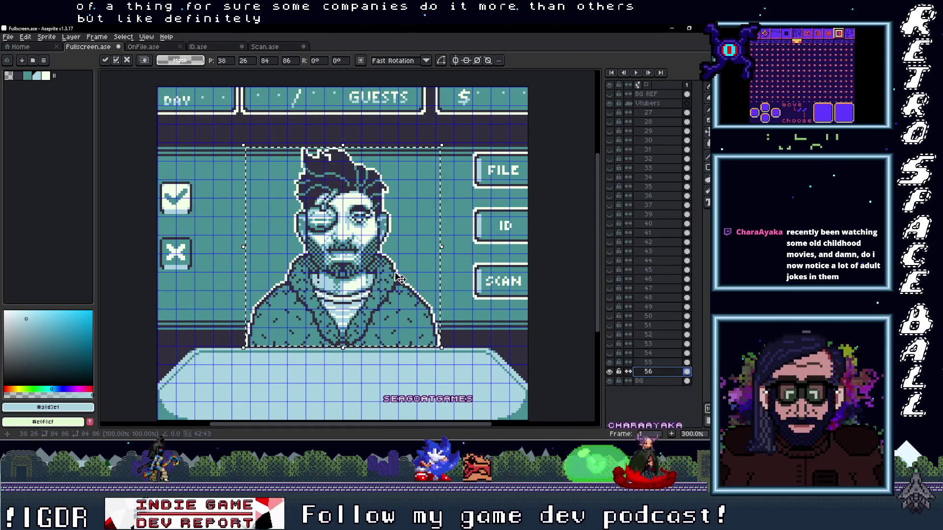
pyautogui.click(620, 366)
pyautogui.click(615, 367)
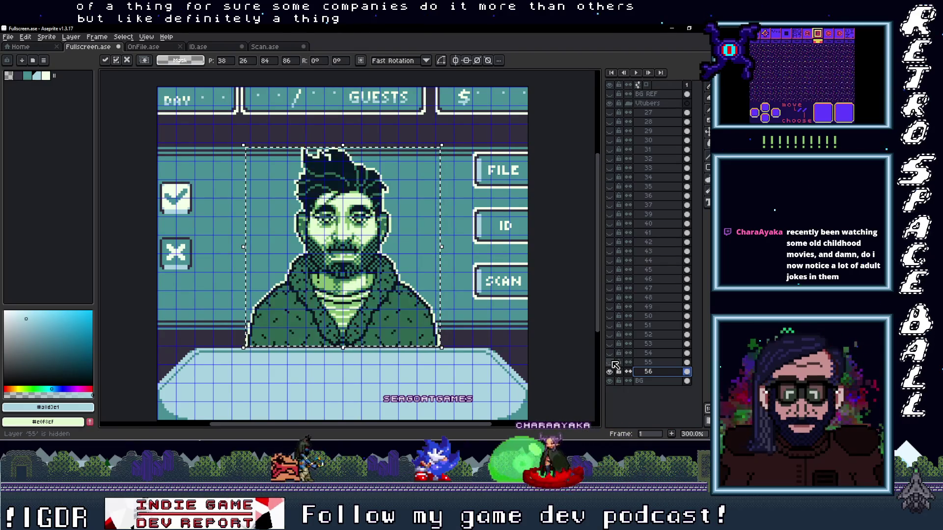
pyautogui.hotkey('ctrl', 'd')
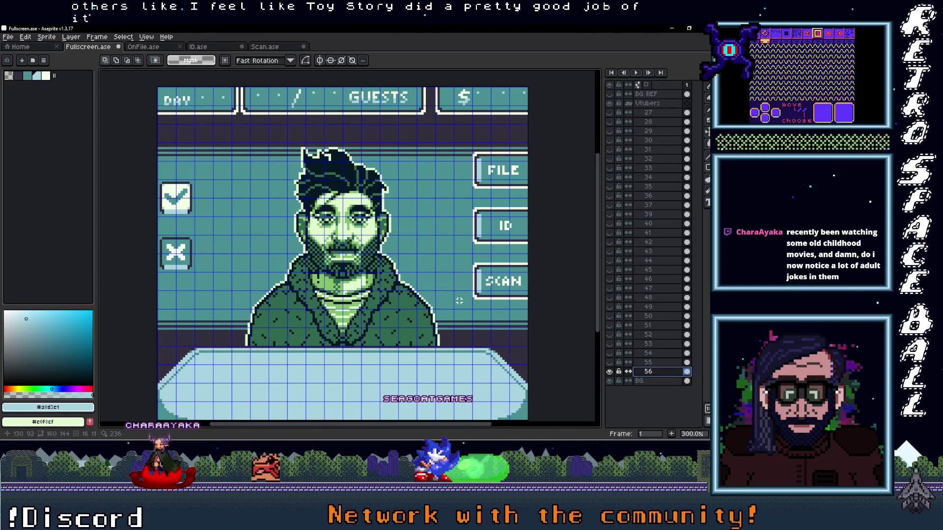
pyautogui.scroll(2, 385, 340)
pyautogui.scroll(2, 412, 331)
# - Paint-bucket the portrait's outline and dark-green jacket into the teal palette
pyautogui.press('g')
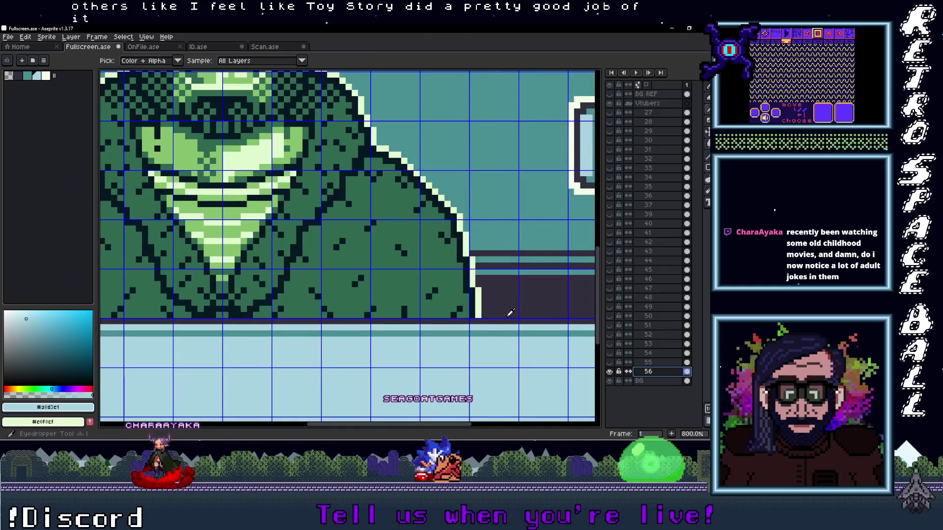
pyautogui.click(478, 310)
pyautogui.press('i')
pyautogui.click(584, 179)
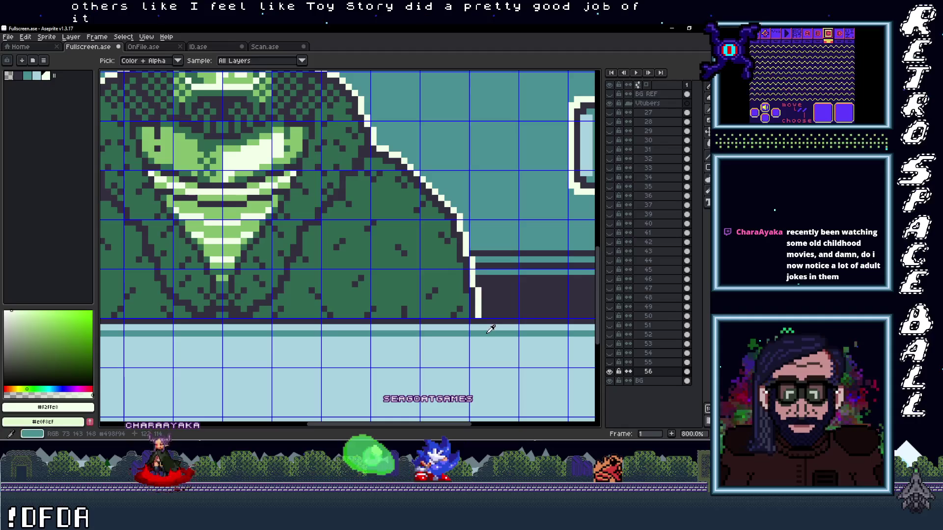
pyautogui.press('g')
pyautogui.click(413, 280)
pyautogui.scroll(-2, 413, 280)
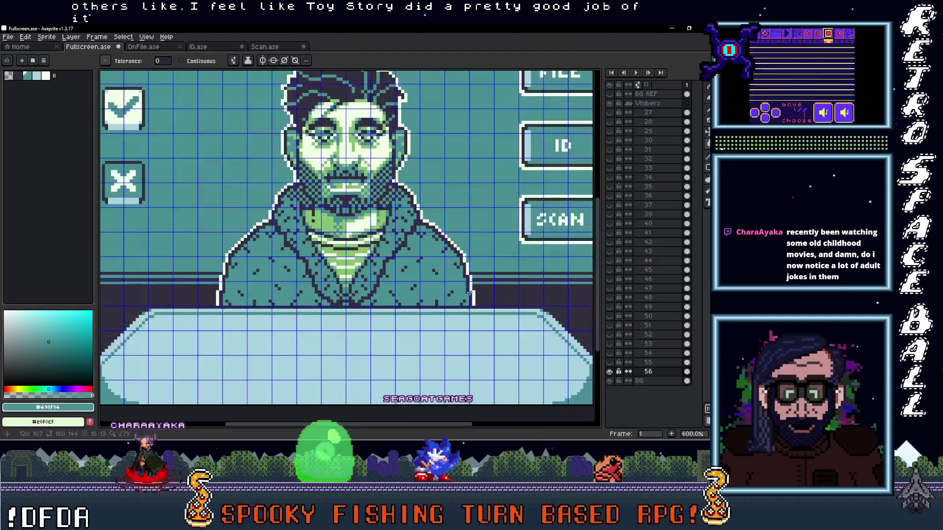
pyautogui.scroll(1, 419, 348)
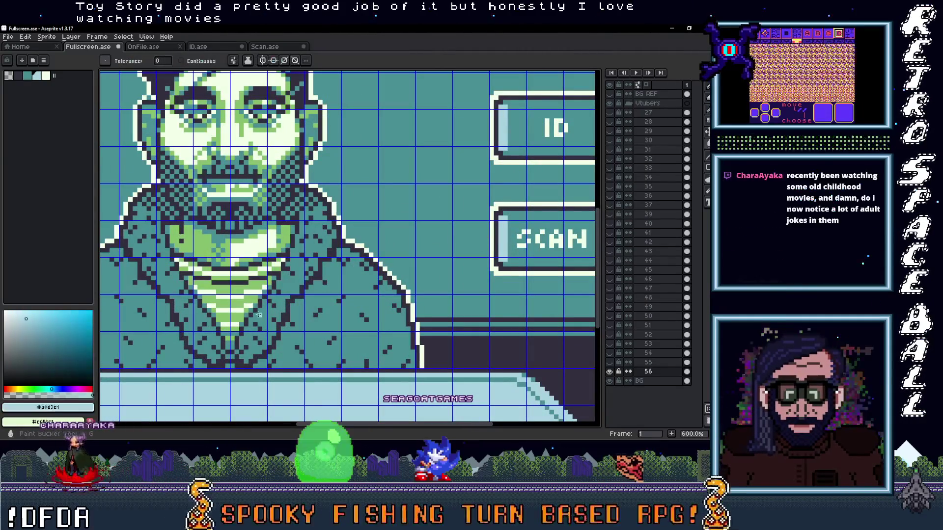
pyautogui.scroll(-2, 251, 286)
pyautogui.scroll(1, 295, 295)
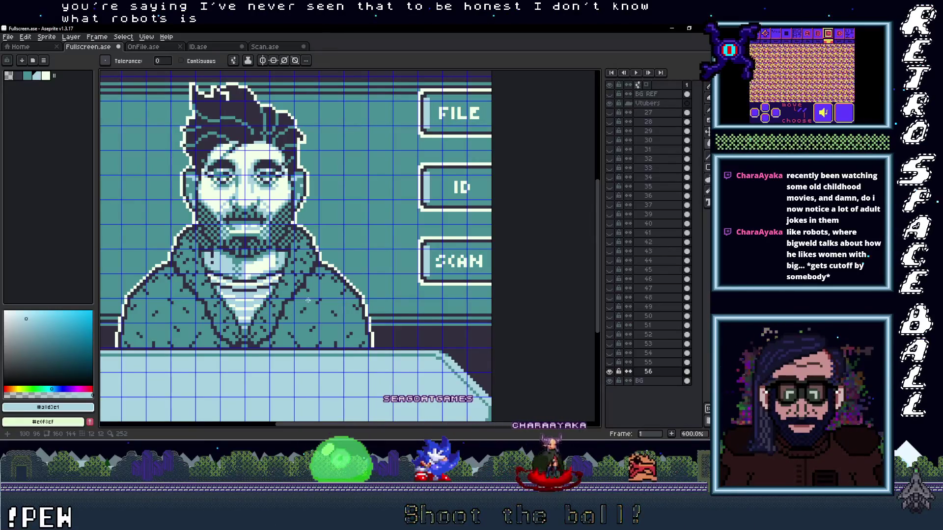
pyautogui.scroll(-1, 301, 301)
pyautogui.moveTo(310, 295); pyautogui.dragTo(480, 291)
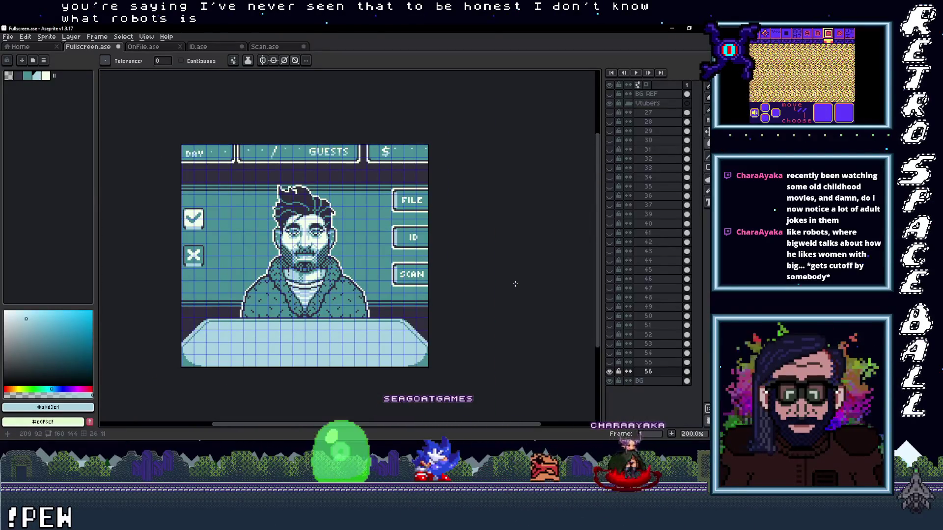
# - Hide layer 56 and bring the pointy-eared character's portrait file into Aseprite
pyautogui.click(615, 373)
pyautogui.click(616, 373)
pyautogui.click(615, 373)
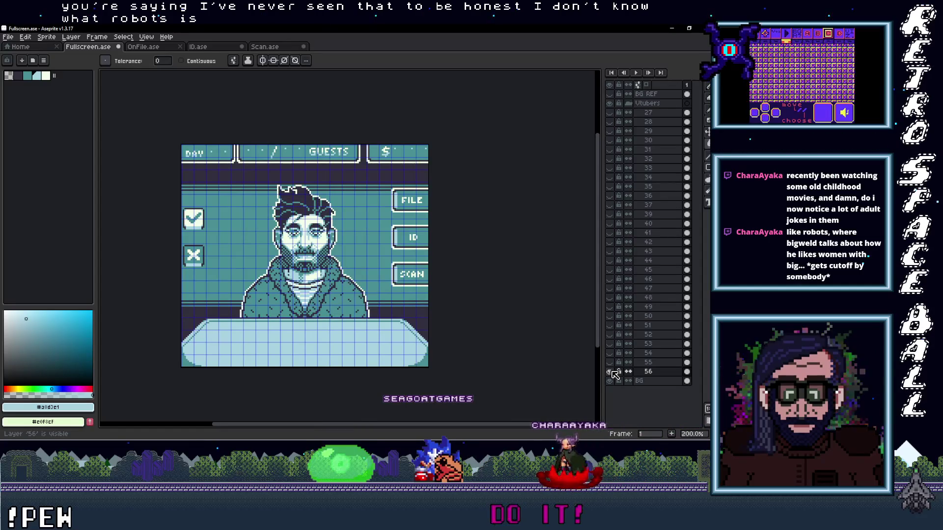
pyautogui.click(615, 373)
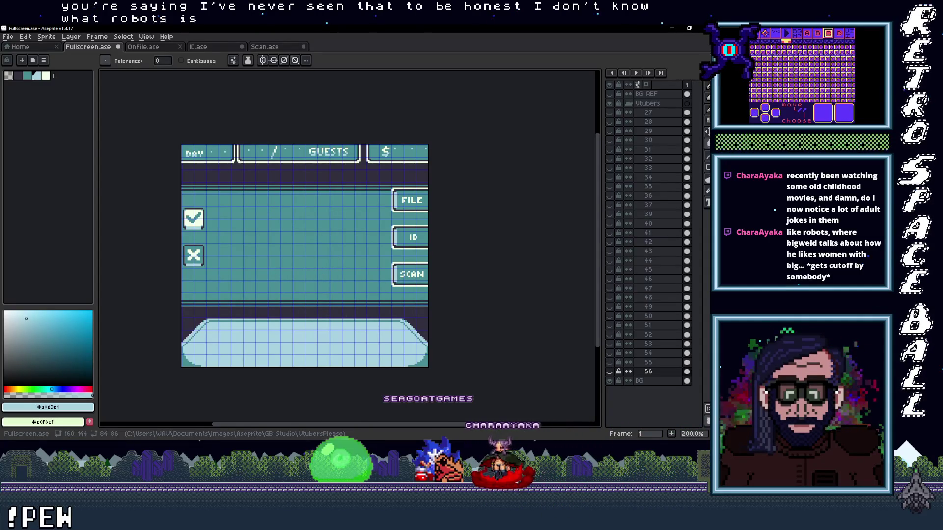
pyautogui.hotkey('alt', 'Tab')
pyautogui.click(674, 55)
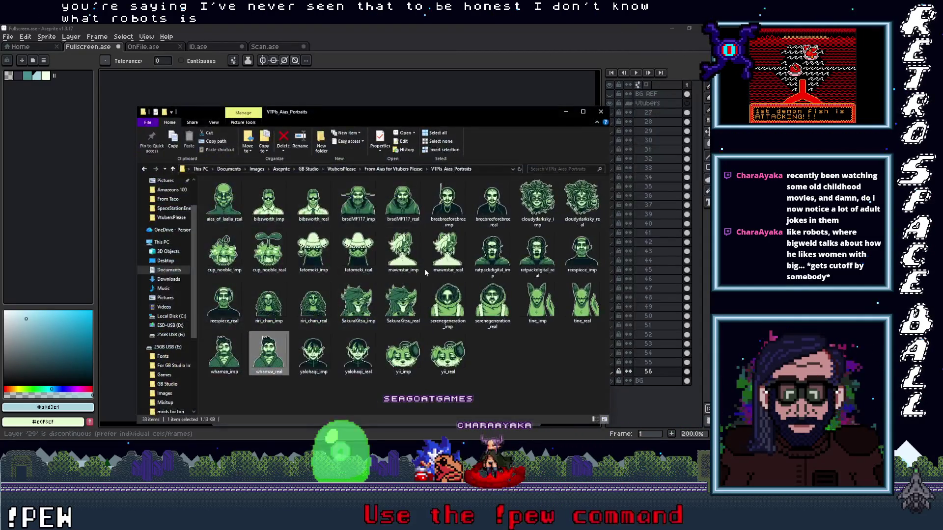
pyautogui.click(313, 355)
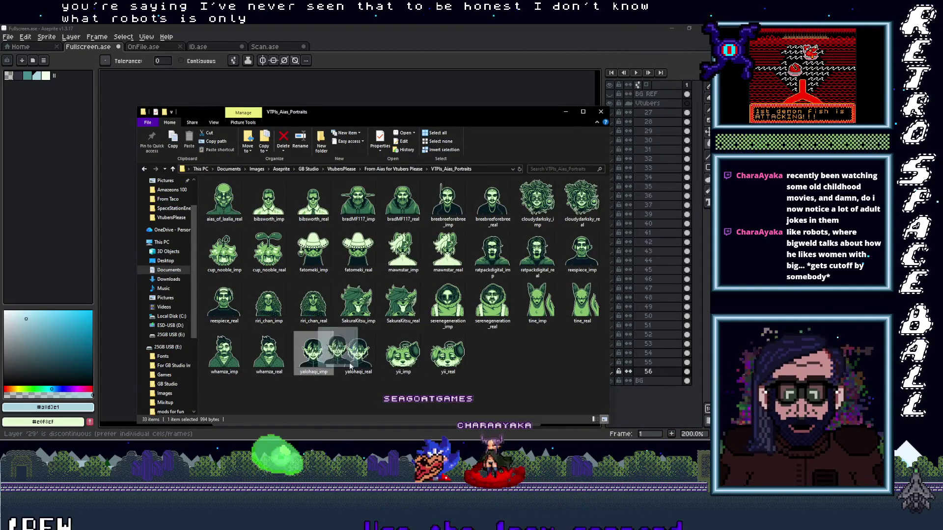
pyautogui.click(566, 113)
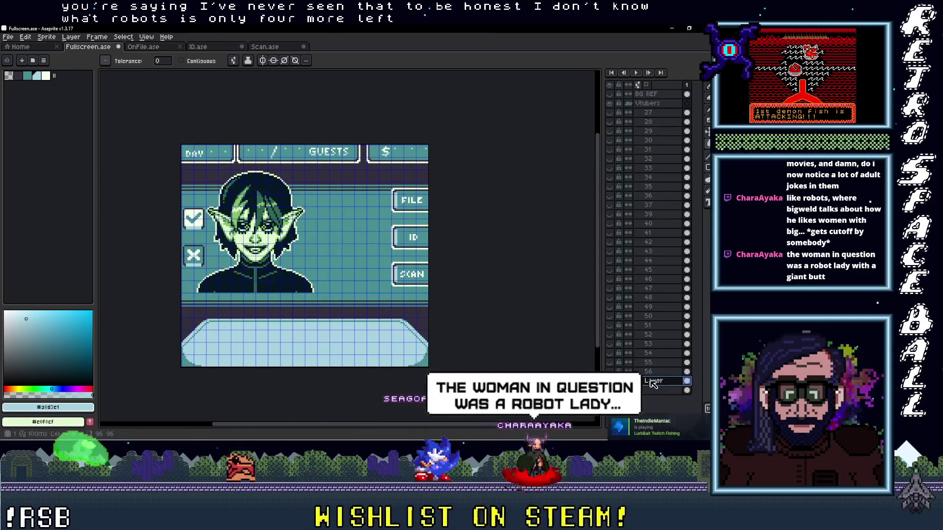
# - Name the new portrait layer 57
pyautogui.doubleClick(649, 122)
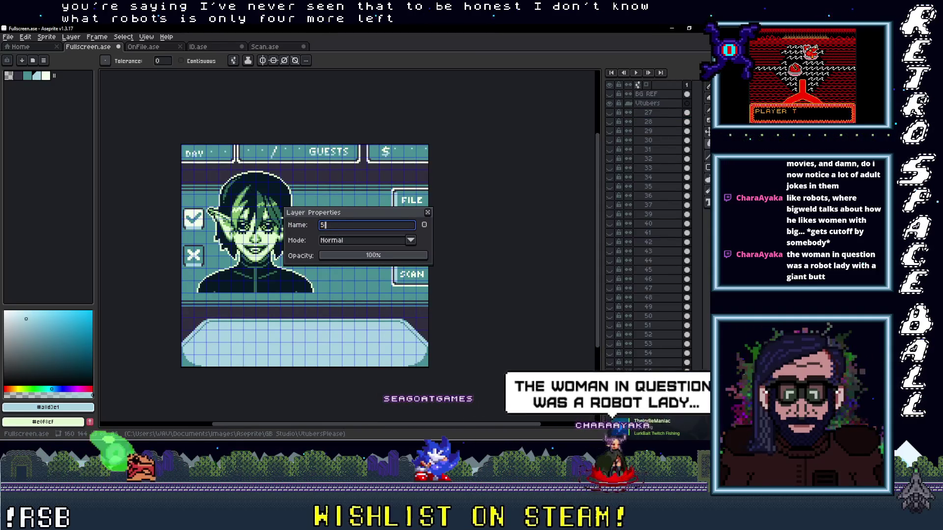
pyautogui.write('57')
pyautogui.press('Return')
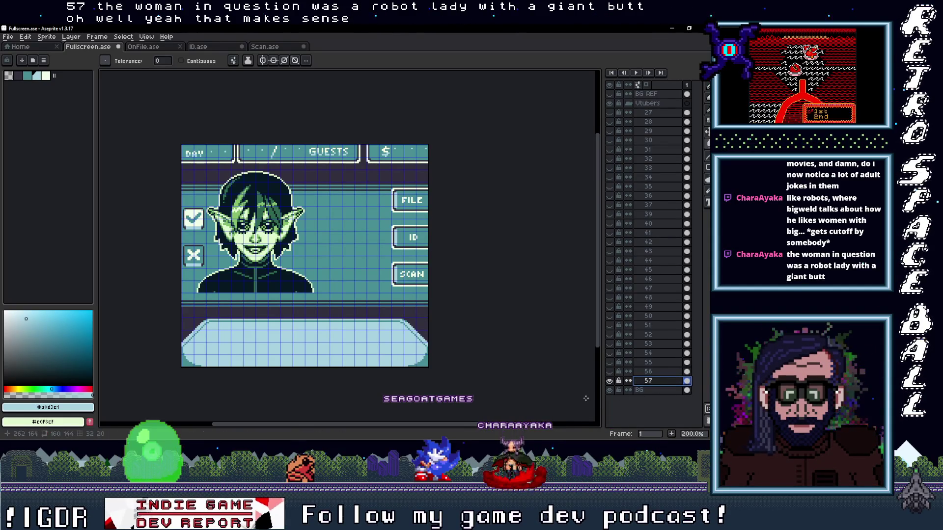
# - Drag the layer 57 portrait right to centre it in the portrait window
pyautogui.moveTo(266, 268); pyautogui.dragTo(309, 291)
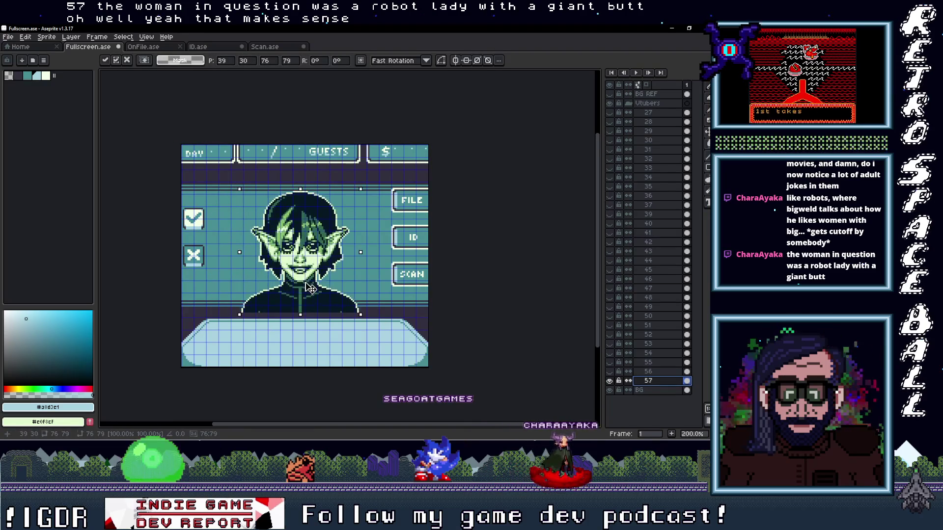
pyautogui.scroll(1, 309, 291)
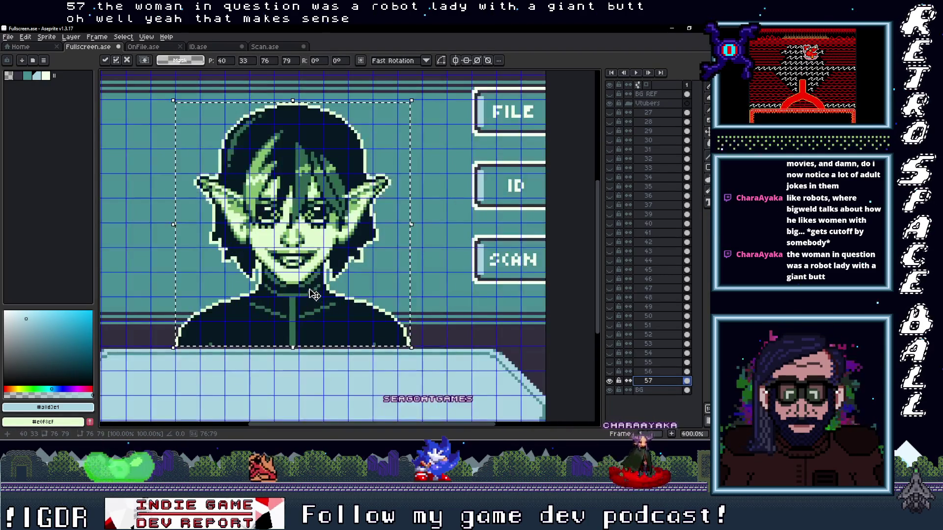
pyautogui.scroll(-2, 316, 293)
pyautogui.scroll(1, 346, 311)
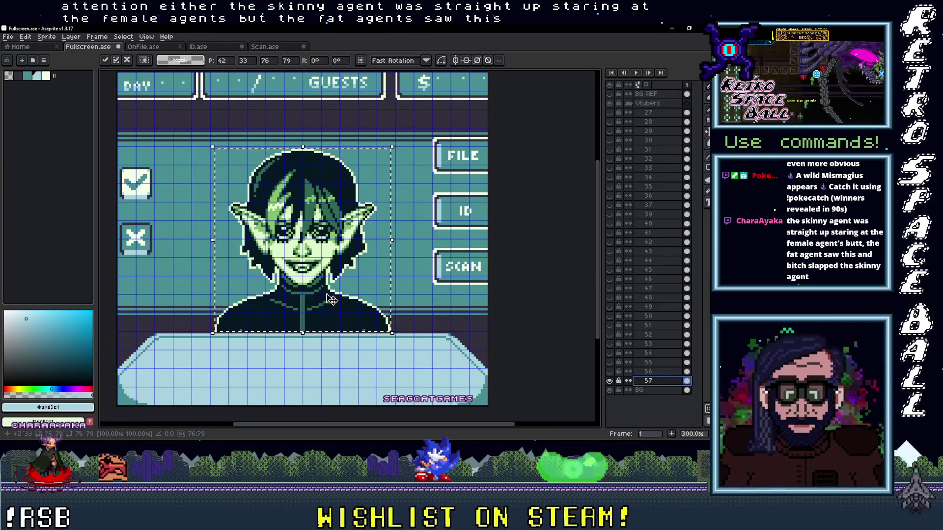
pyautogui.scroll(2, 374, 347)
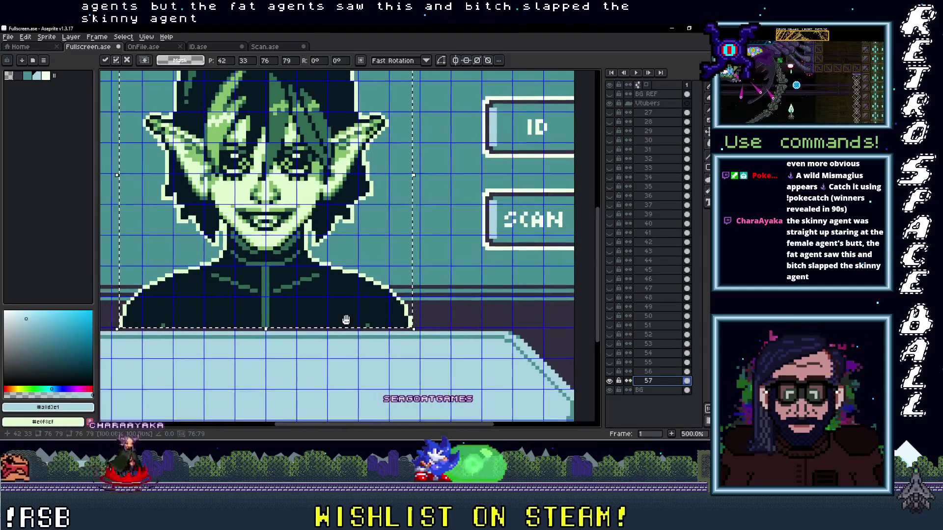
pyautogui.scroll(1, 383, 361)
pyautogui.scroll(1, 389, 368)
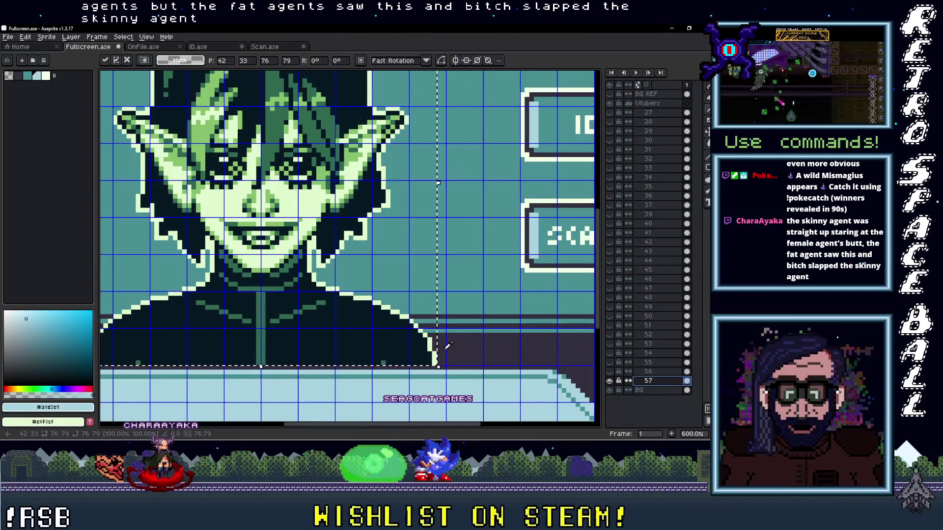
# - Sample the artwork's dark and light blues and bucket-fill layer 57's green portrait with them, then return to the portraits folder
pyautogui.click(446, 346)
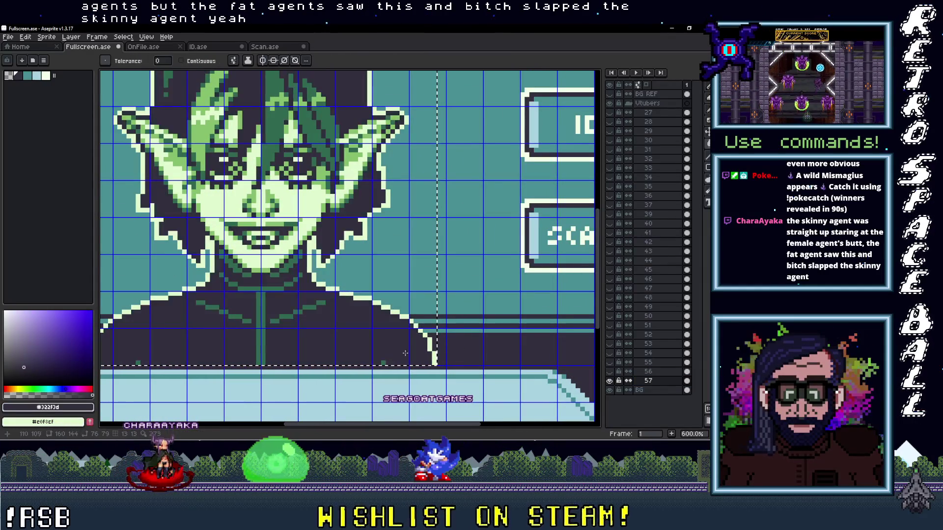
pyautogui.click(535, 266)
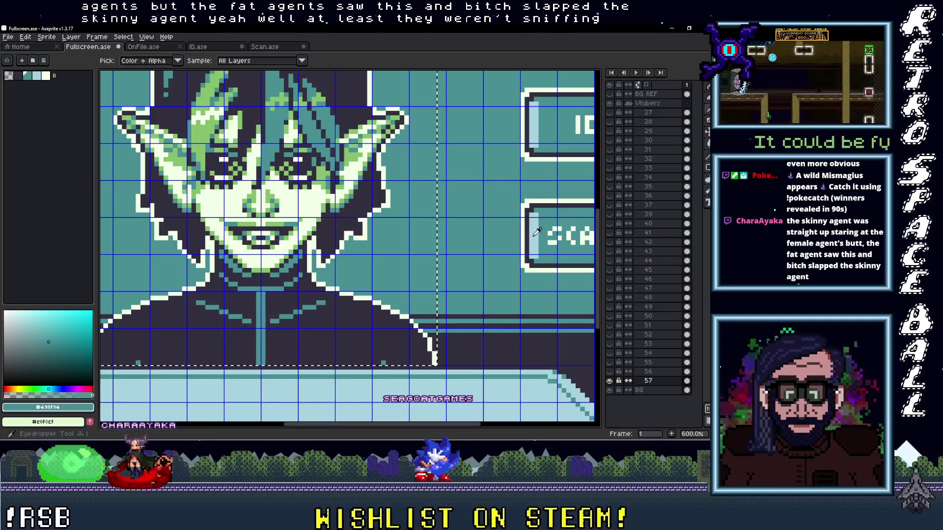
pyautogui.click(323, 177)
pyautogui.scroll(-3, 322, 177)
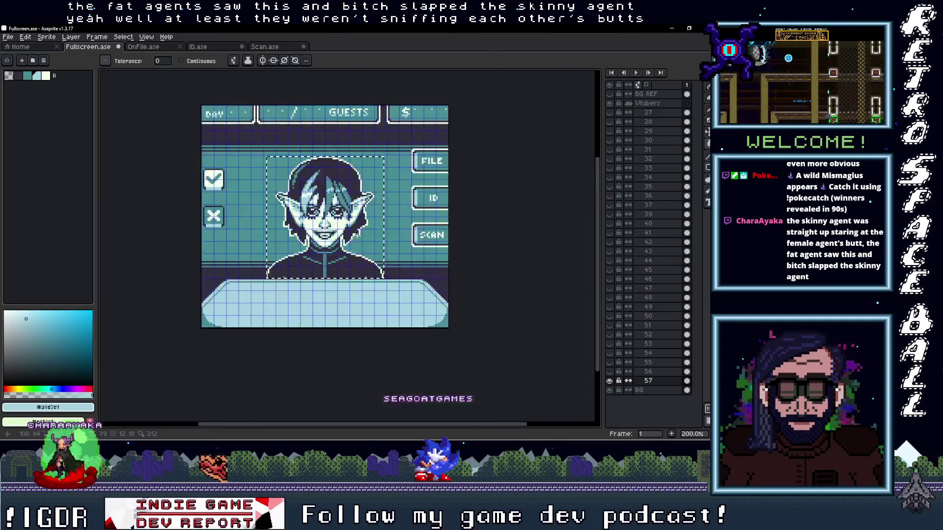
pyautogui.scroll(1, 362, 248)
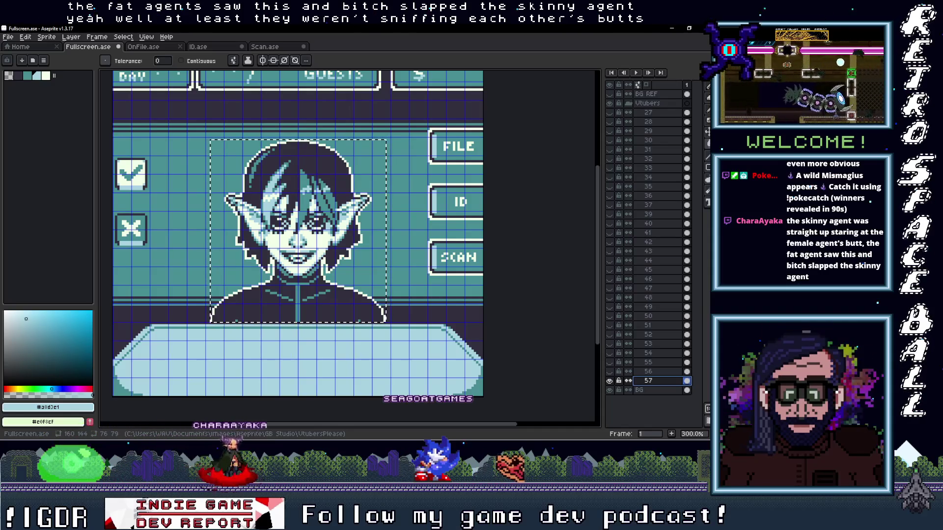
pyautogui.hotkey('alt', 'Tab')
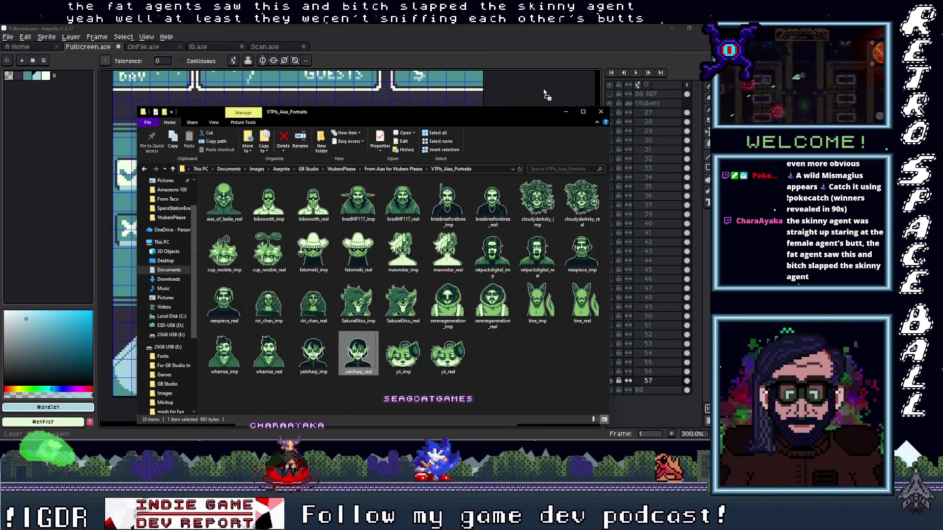
# - Bring yalohaqi_real.png into Fullscreen.ase as a new layer and hide the file browser
pyautogui.press('Return')
pyautogui.hotkey('alt', 'Tab')
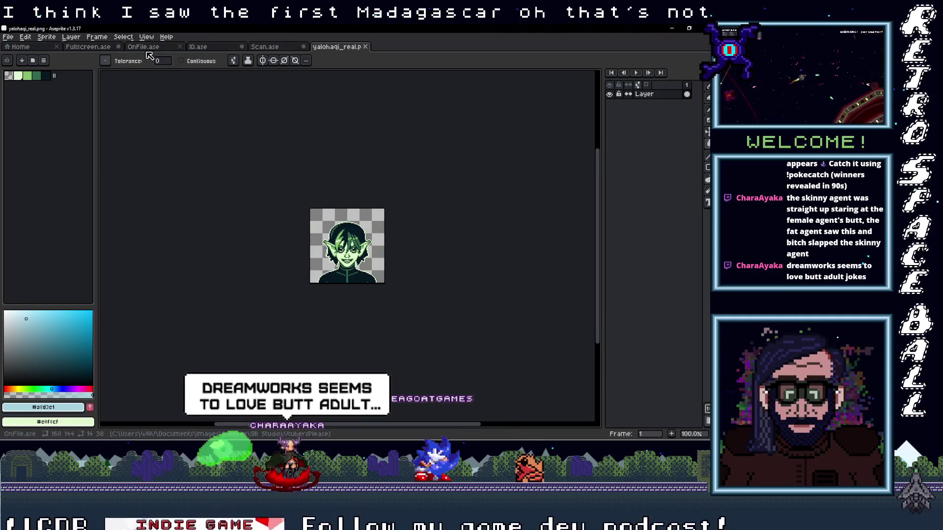
pyautogui.click(88, 47)
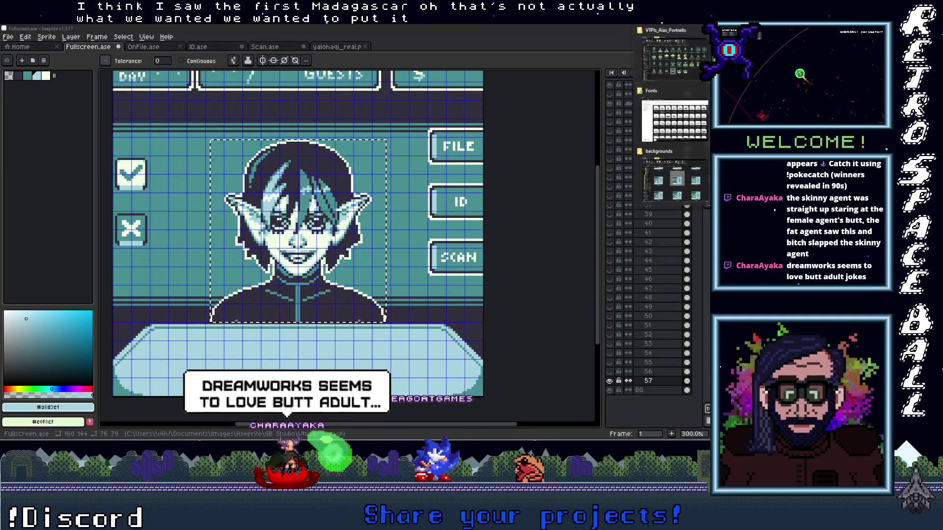
pyautogui.hotkey('alt', 'Tab')
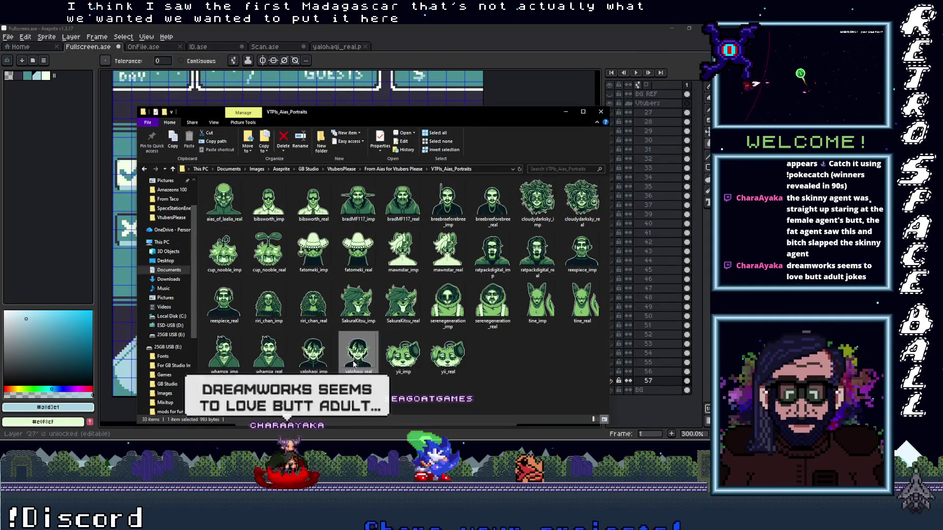
pyautogui.click(569, 112)
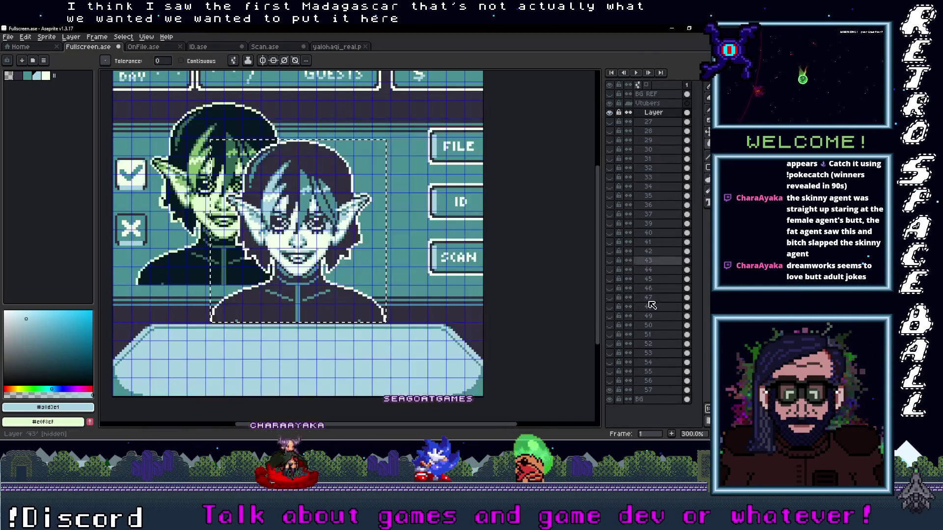
# - Rename the newly added portrait layer to 58 and pick up its portrait for repositioning
pyautogui.doubleClick(656, 392)
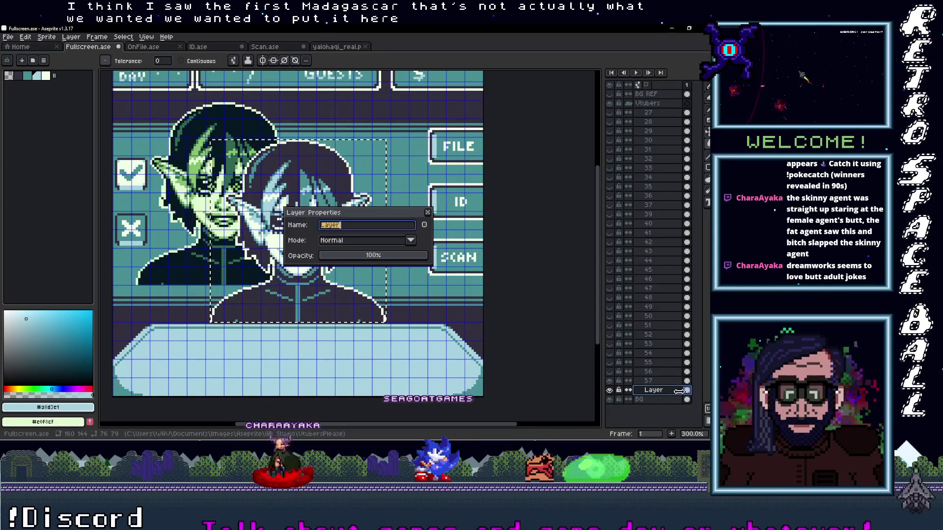
pyautogui.write('5')
pyautogui.write('6')
pyautogui.press('Return')
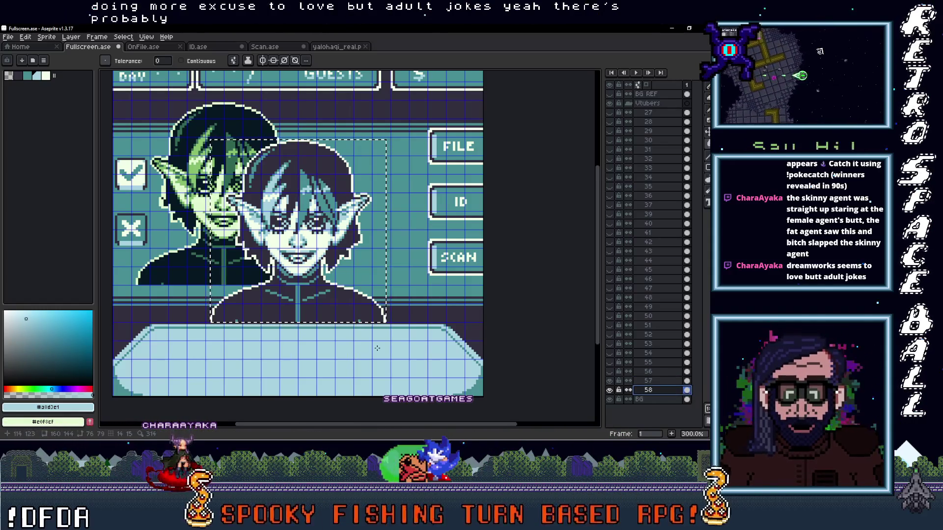
pyautogui.hotkey('shift', 'x')
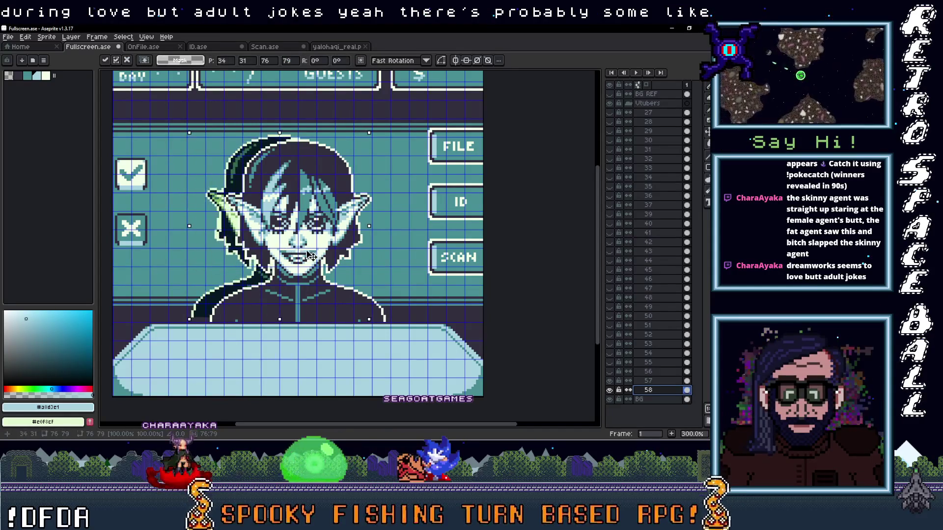
# - Nudge layer 58's portrait right to line up over the earlier one and hide layer 57
pyautogui.press('Right')
pyautogui.press('Right')
pyautogui.press('Right')
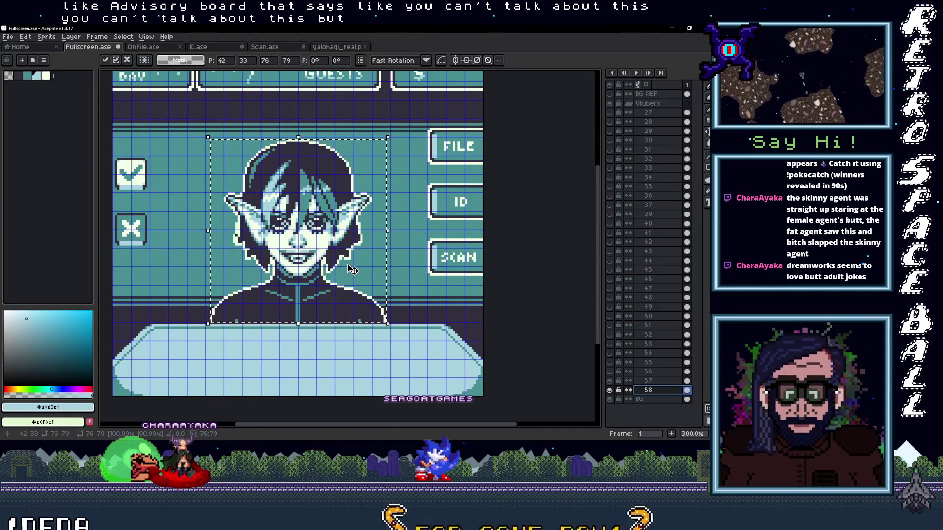
pyautogui.click(613, 386)
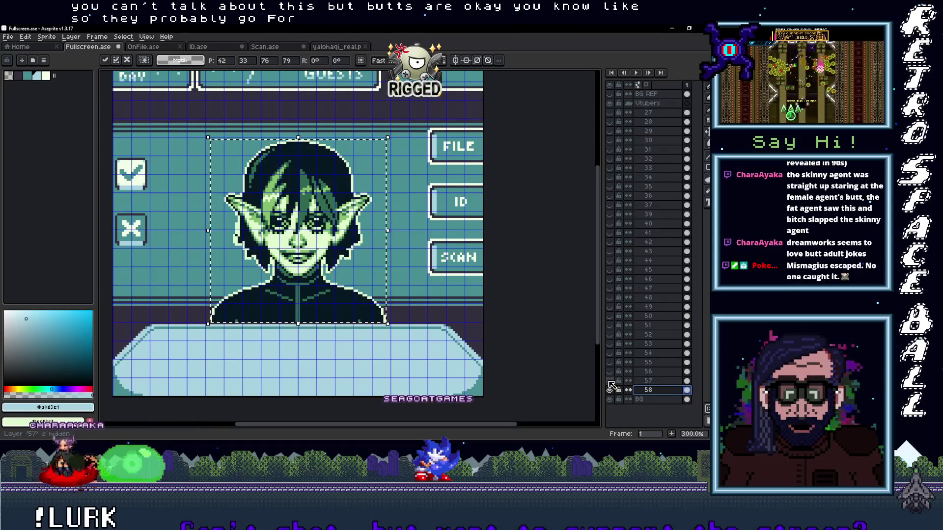
pyautogui.scroll(2, 295, 221)
pyautogui.moveTo(413, 280); pyautogui.dragTo(394, 308)
pyautogui.scroll(-2, 395, 307)
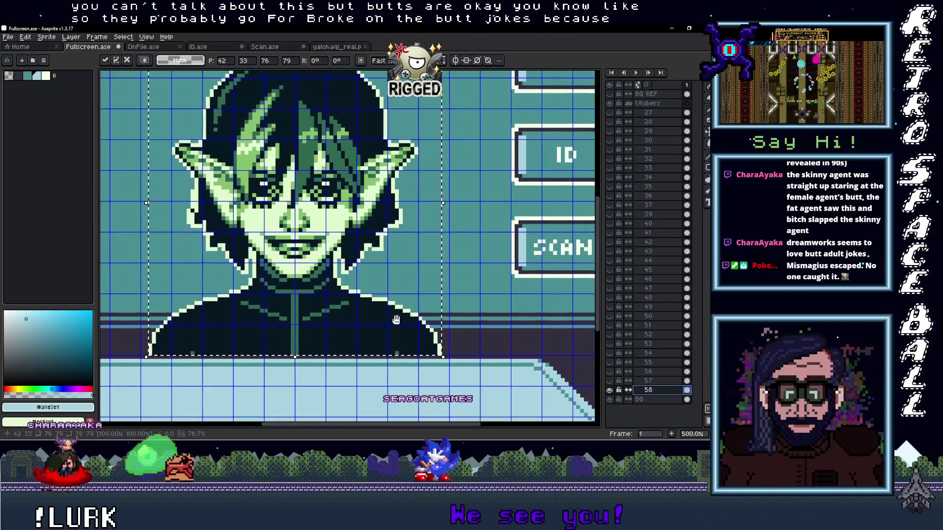
pyautogui.scroll(3, 394, 308)
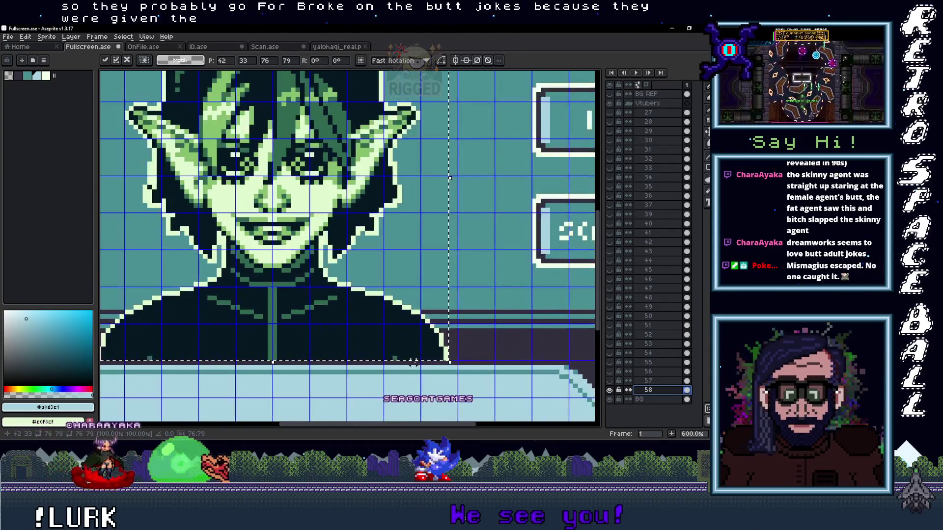
# - Recolour layer 58's portrait with the screen's dark and teal colours, then bring the portraits folder back
pyautogui.keyDown('alt'); pyautogui.click(487, 343); pyautogui.keyUp('alt')
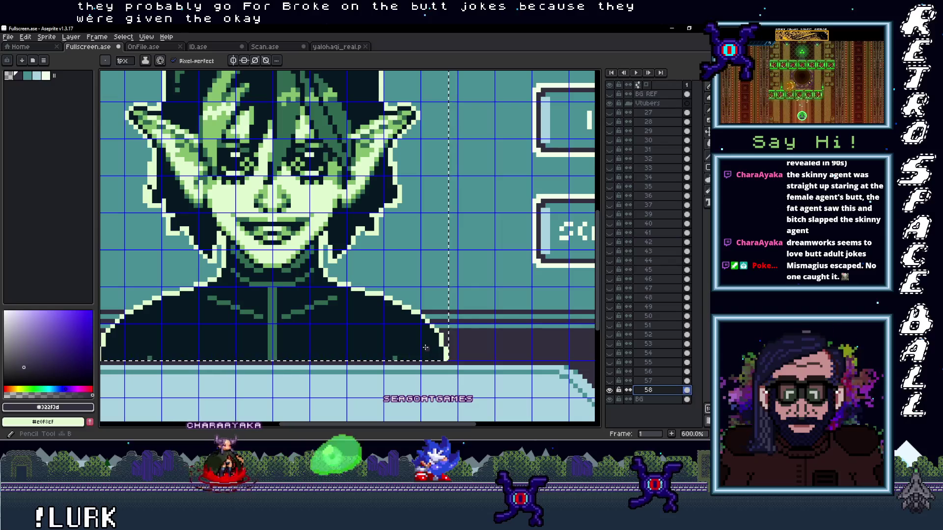
pyautogui.click(425, 348)
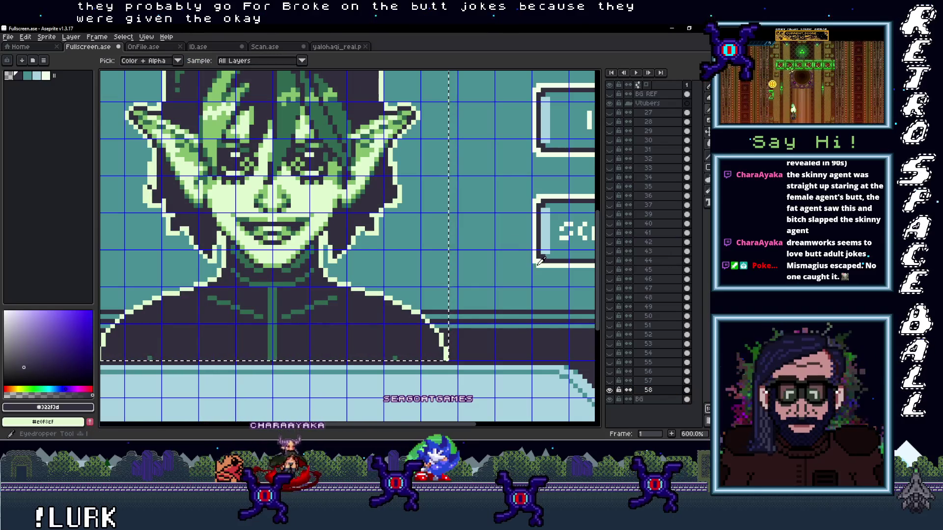
pyautogui.keyDown('alt'); pyautogui.click(446, 339); pyautogui.keyUp('alt')
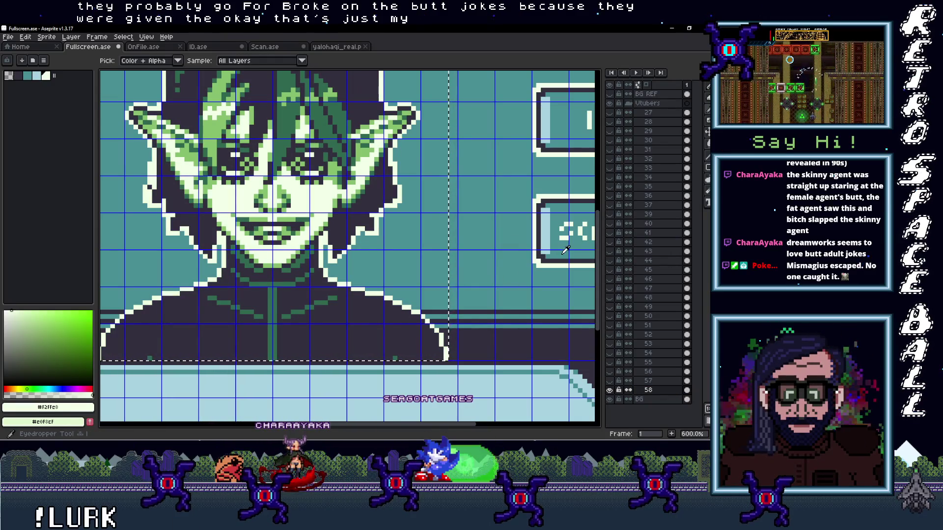
pyautogui.keyDown('alt'); pyautogui.click(403, 320); pyautogui.keyUp('alt')
pyautogui.press('alt')
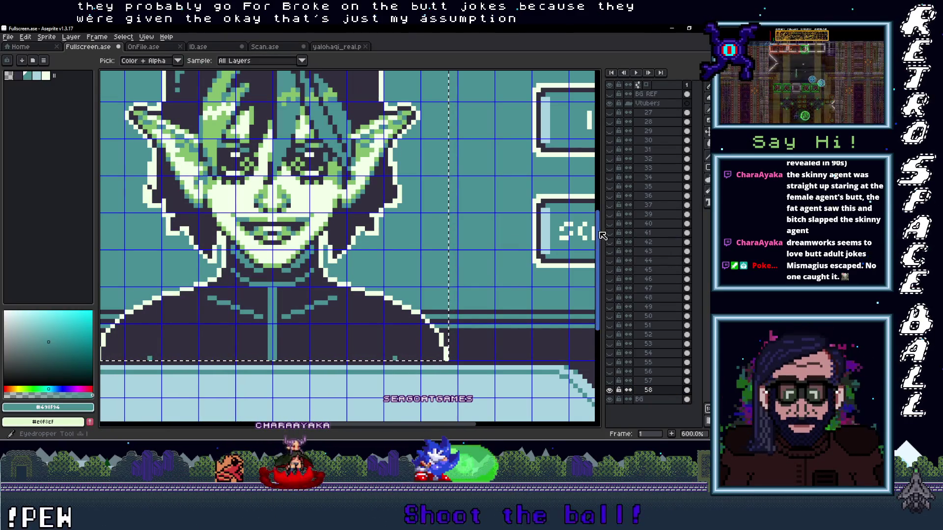
pyautogui.keyDown('alt'); pyautogui.click(548, 233); pyautogui.keyUp('alt')
pyautogui.scroll(-2, 335, 174)
pyautogui.scroll(-3, 336, 221)
pyautogui.scroll(2, 354, 243)
pyautogui.scroll(-1, 383, 269)
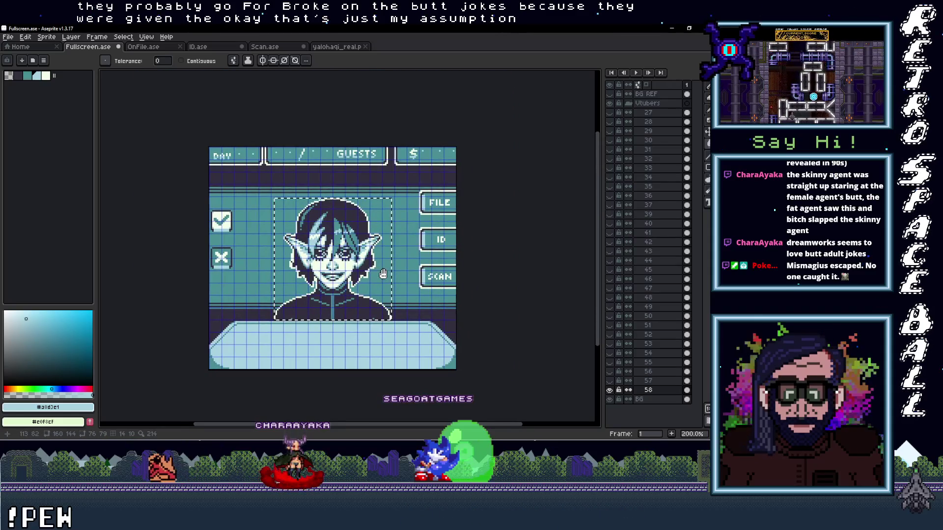
pyautogui.scroll(1, 383, 269)
pyautogui.moveTo(387, 273); pyautogui.dragTo(411, 259)
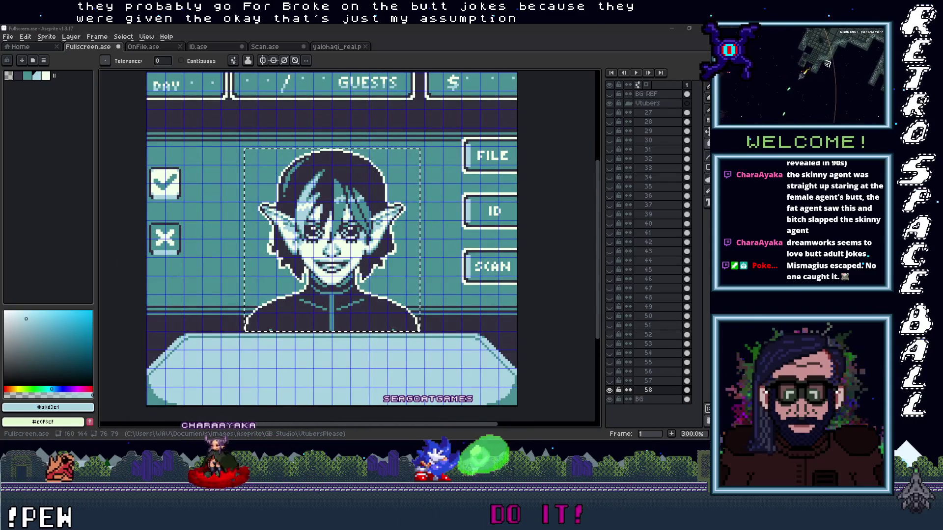
pyautogui.hotkey('alt', 'Tab')
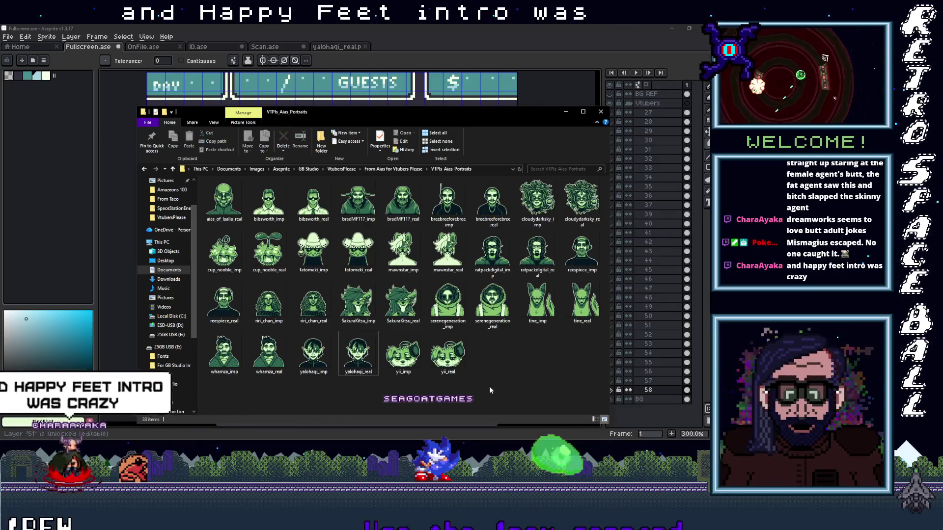
# - Close the file browser and rename the new portrait layer to 59
pyautogui.press('Right')
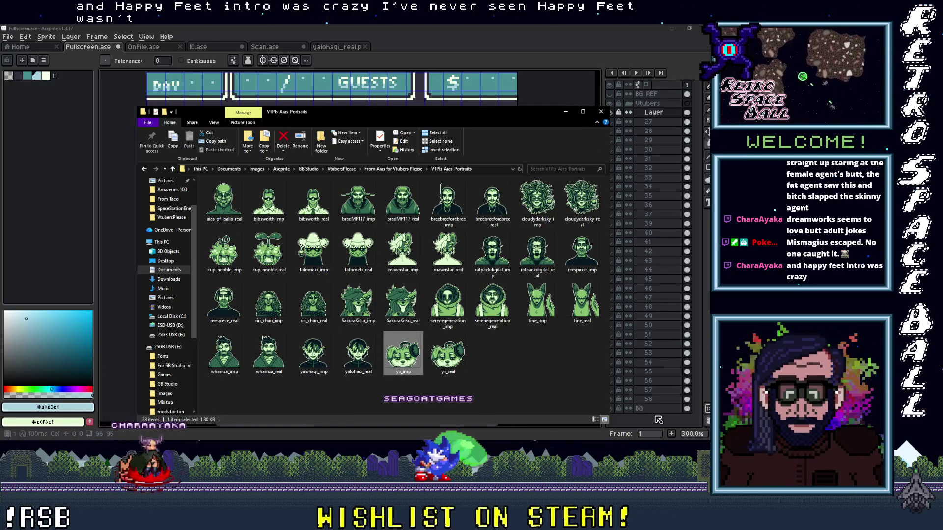
pyautogui.click(600, 112)
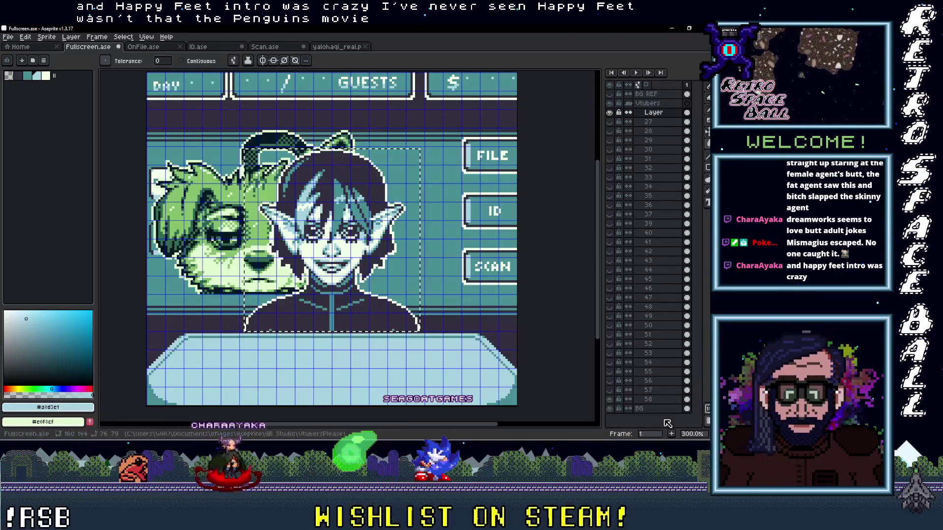
pyautogui.doubleClick(661, 401)
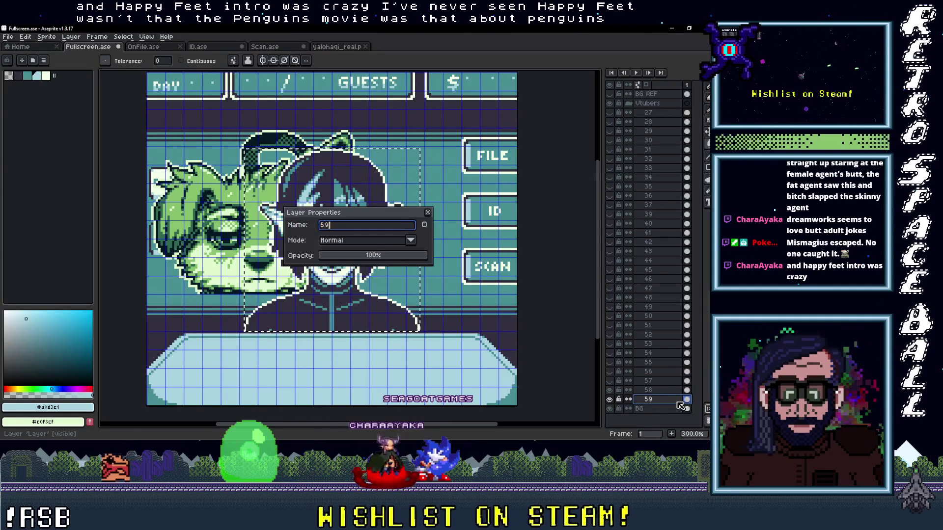
pyautogui.press('Return')
pyautogui.hotkey('shift', 'x')
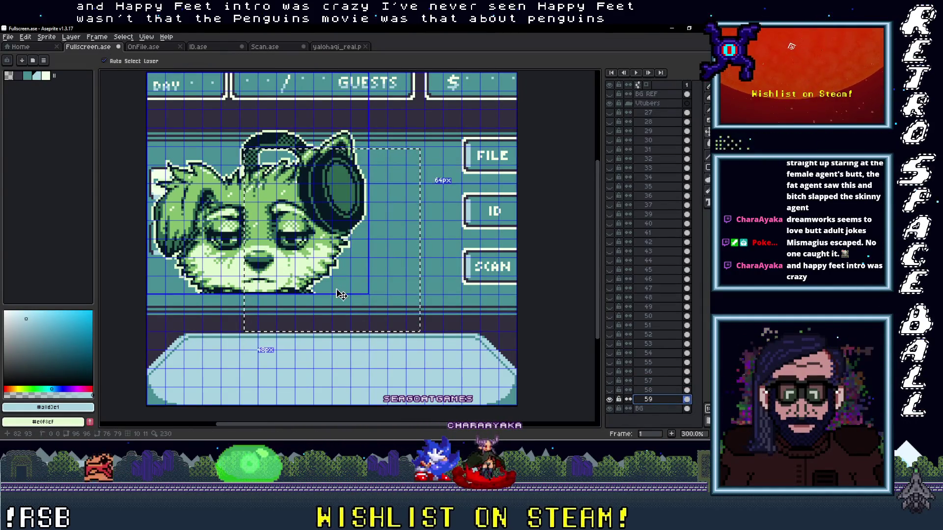
# - Place the headphone creature portrait centred above the desk, nudging it pixel by pixel into alignment
pyautogui.moveTo(335, 288); pyautogui.dragTo(393, 315)
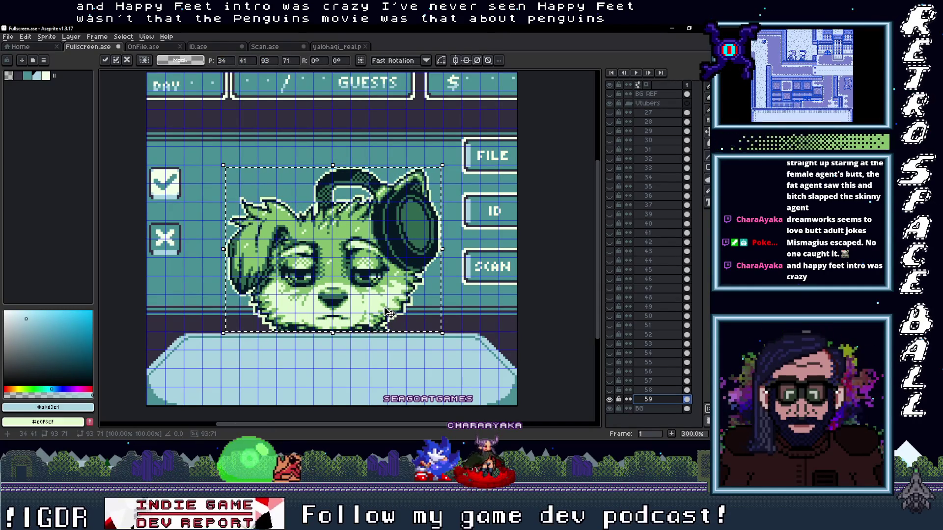
pyautogui.press('Left')
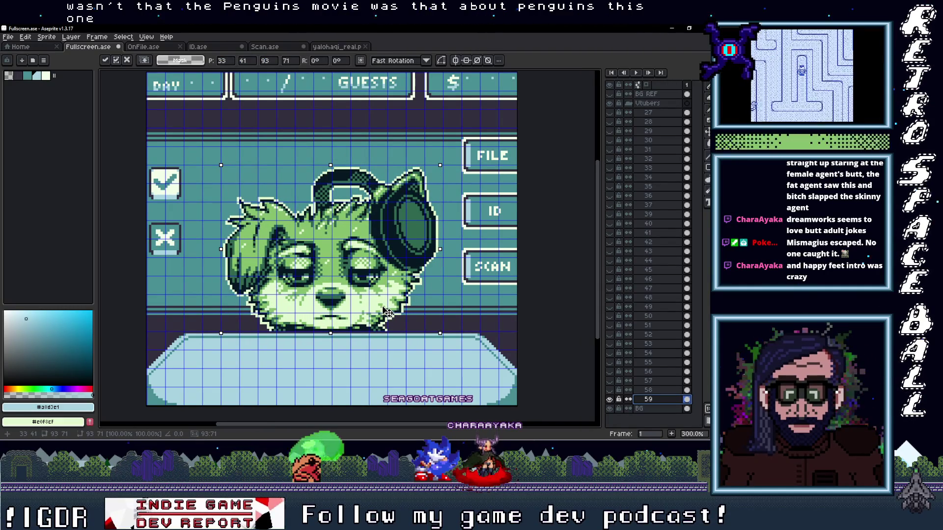
pyautogui.press('Return')
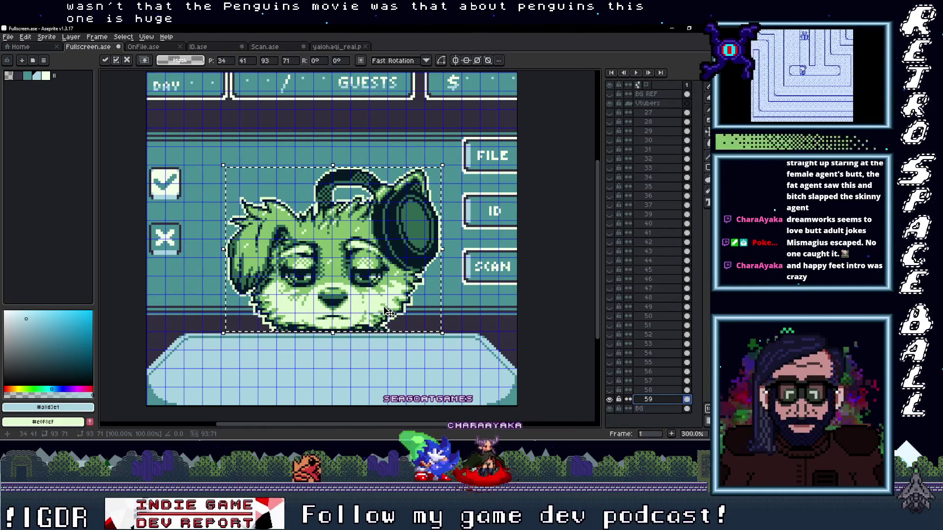
pyautogui.scroll(1, 386, 312)
pyautogui.scroll(1, 386, 312)
pyautogui.scroll(1, 398, 308)
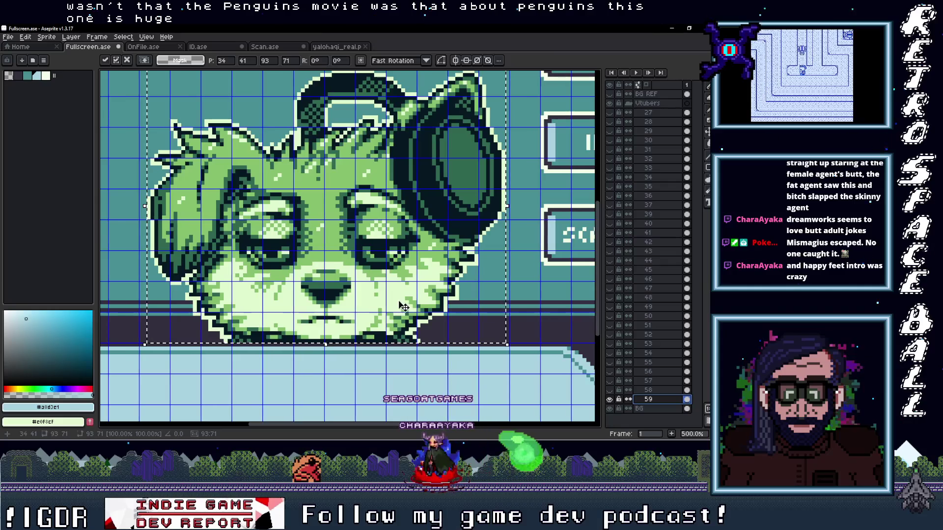
pyautogui.press('Down')
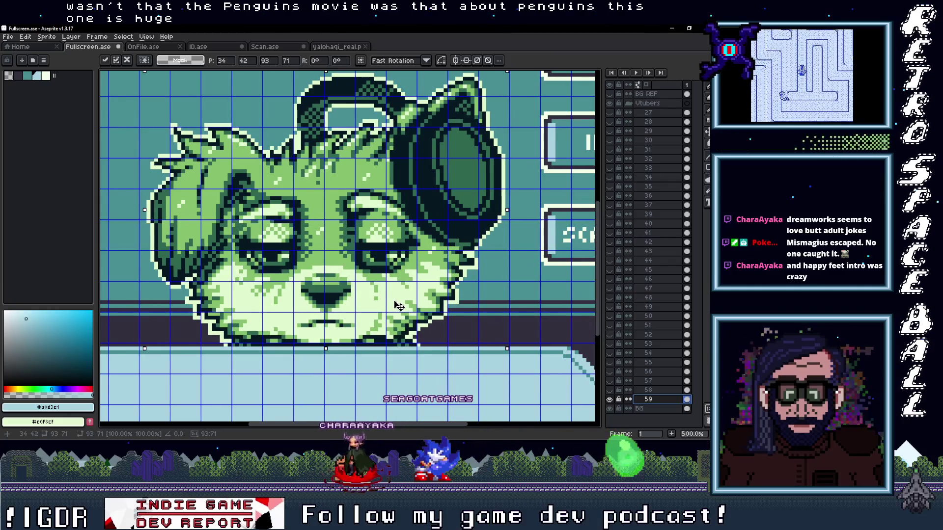
pyautogui.press('Up')
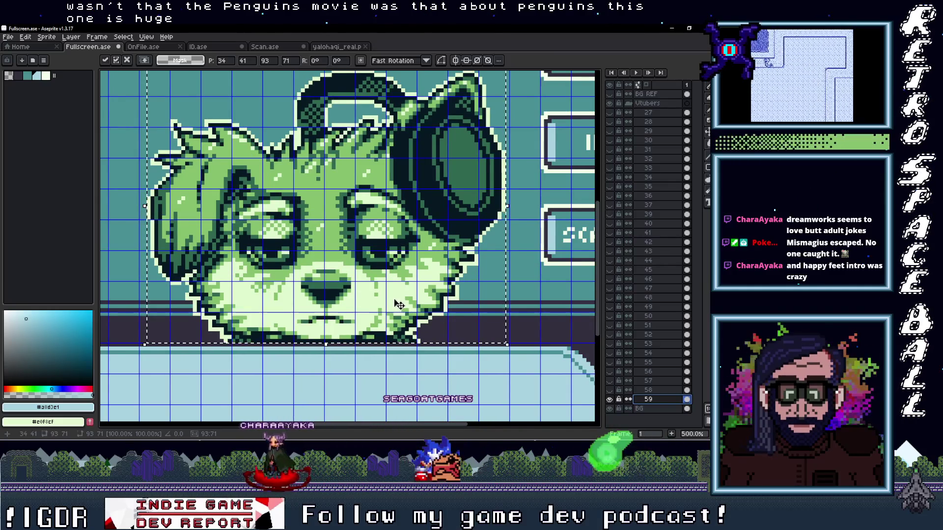
pyautogui.scroll(-1, 398, 304)
pyautogui.moveTo(413, 295); pyautogui.dragTo(382, 307)
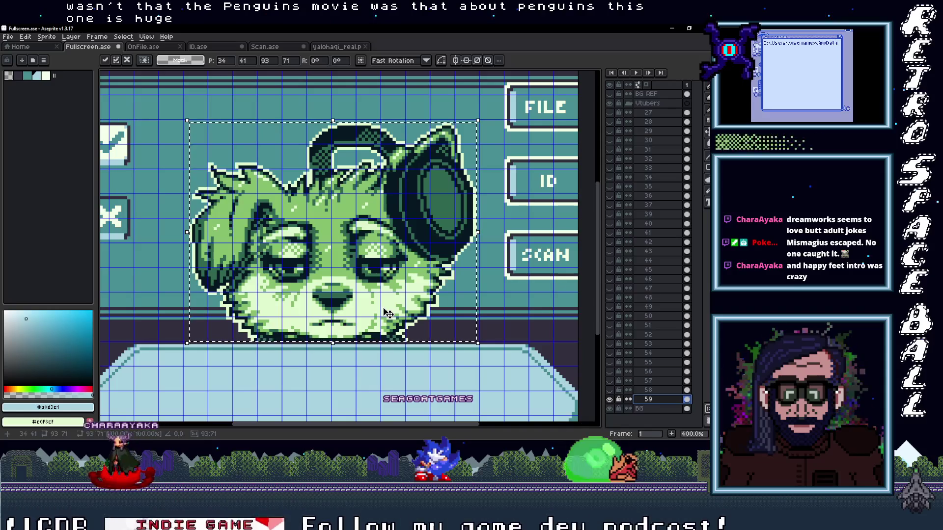
pyautogui.scroll(1, 387, 313)
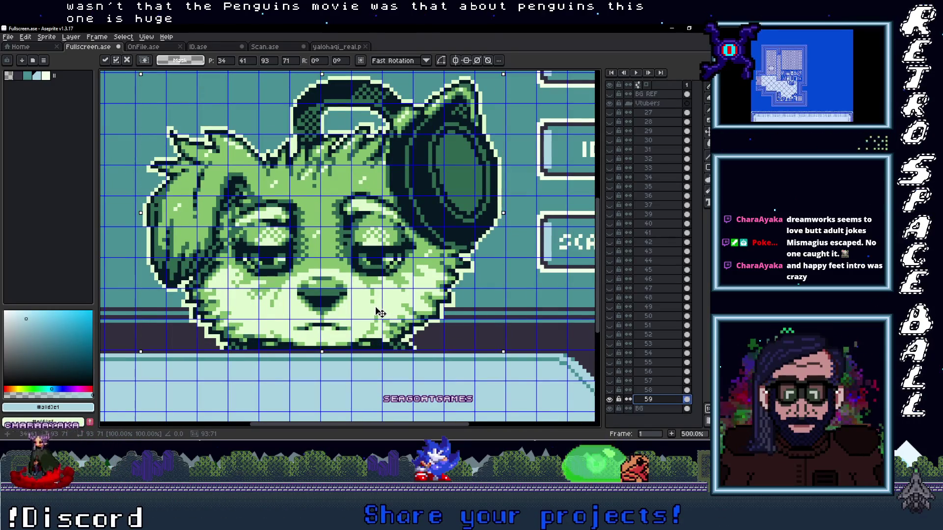
pyautogui.press('Left')
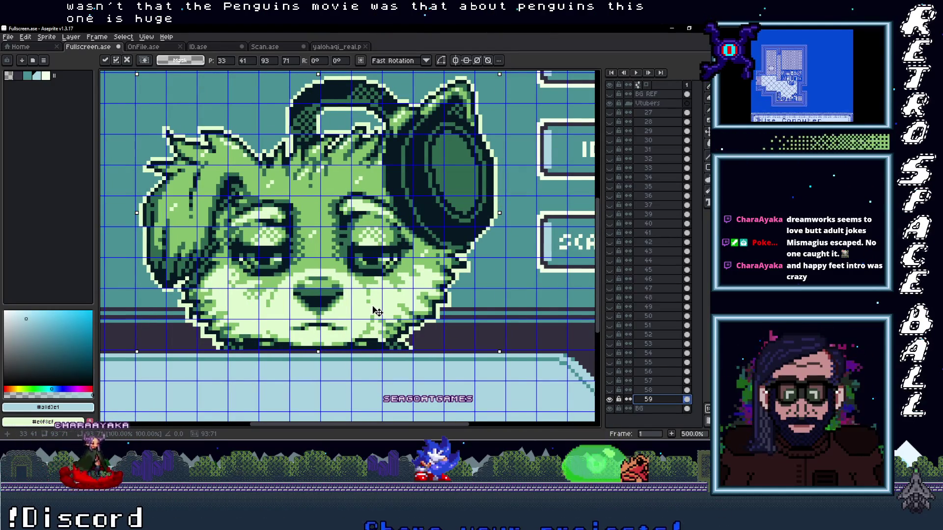
pyautogui.scroll(-2, 377, 312)
pyautogui.scroll(1, 428, 319)
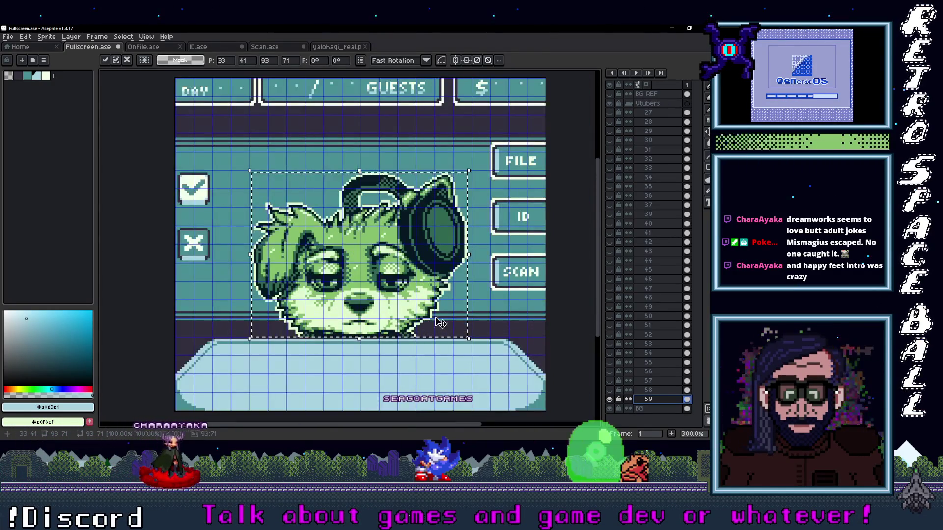
pyautogui.click(663, 389)
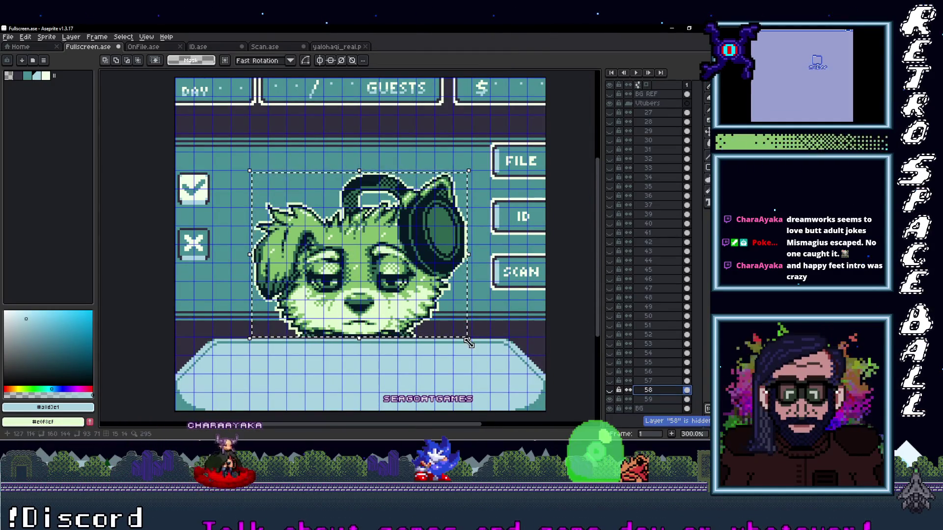
pyautogui.scroll(1, 470, 367)
pyautogui.scroll(1, 465, 353)
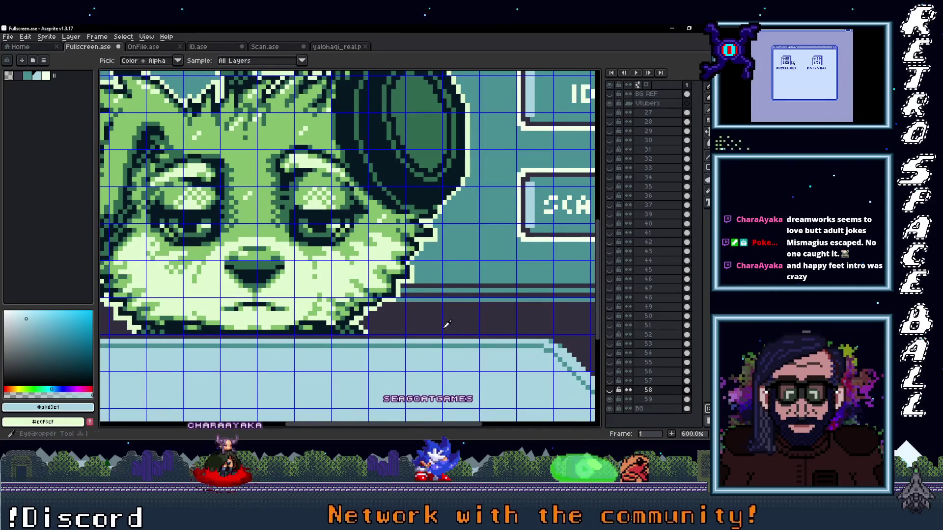
# - Sample the artwork's dark purple and teal, then bucket-fill layer 59's green pixels with the pale blue palette
pyautogui.click(424, 319)
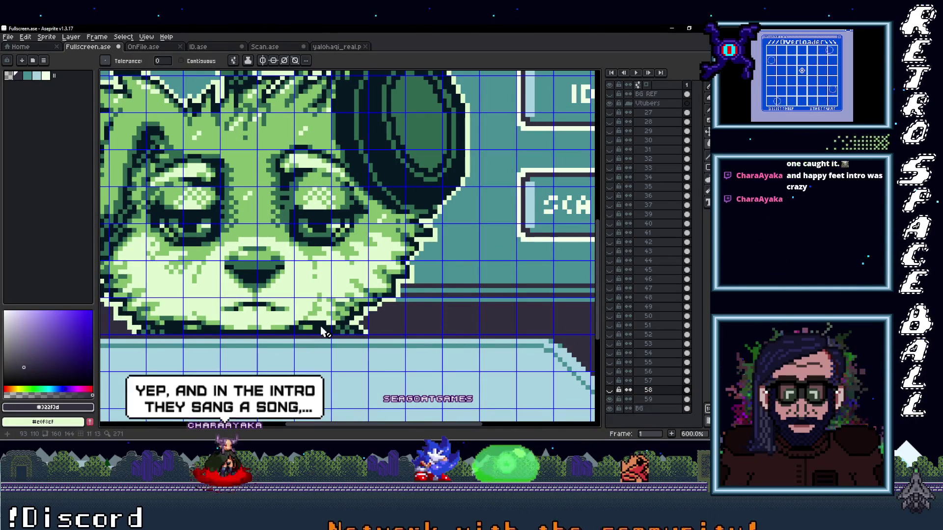
pyautogui.click(667, 400)
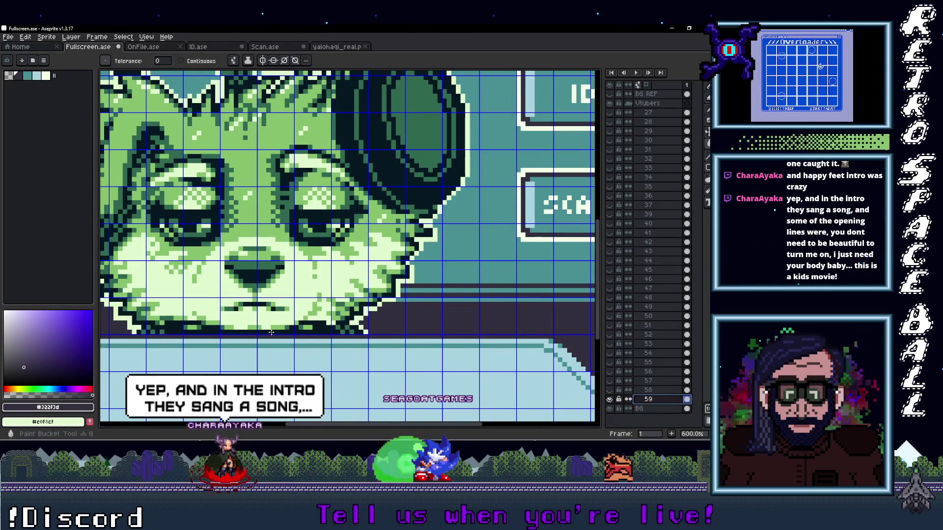
pyautogui.press('i')
pyautogui.click(445, 270)
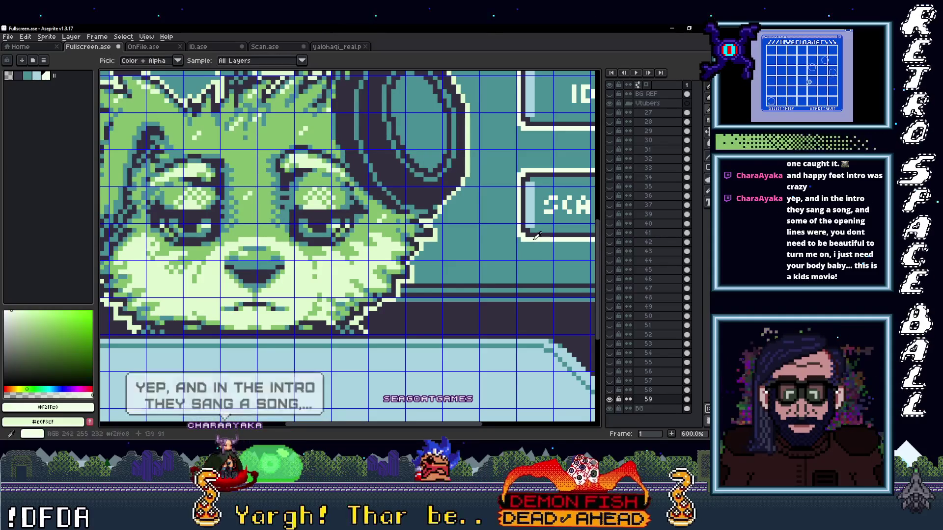
pyautogui.press('g')
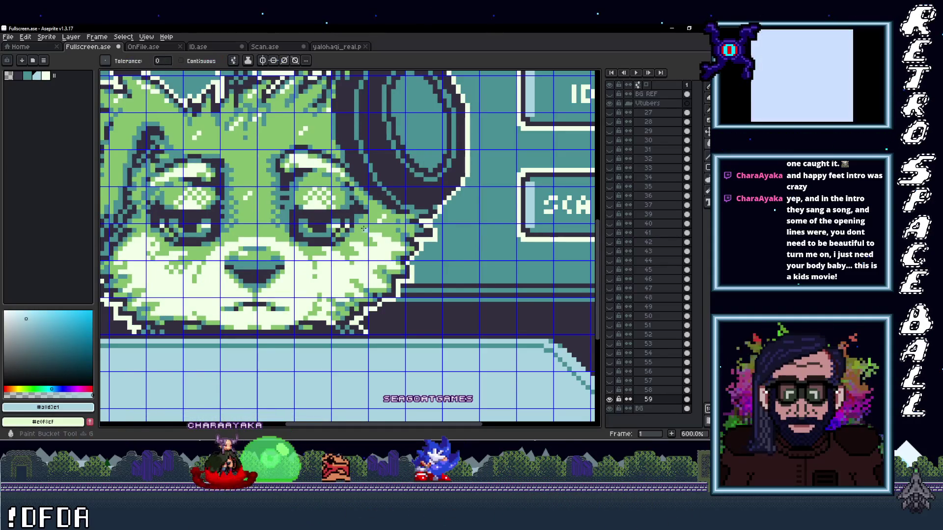
pyautogui.click(380, 247)
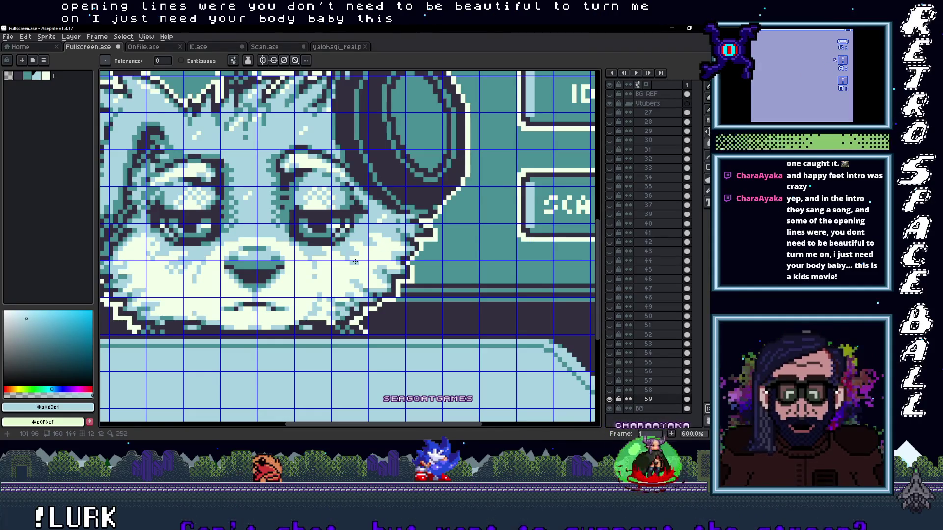
pyautogui.scroll(-1, 380, 248)
pyautogui.scroll(-1, 380, 247)
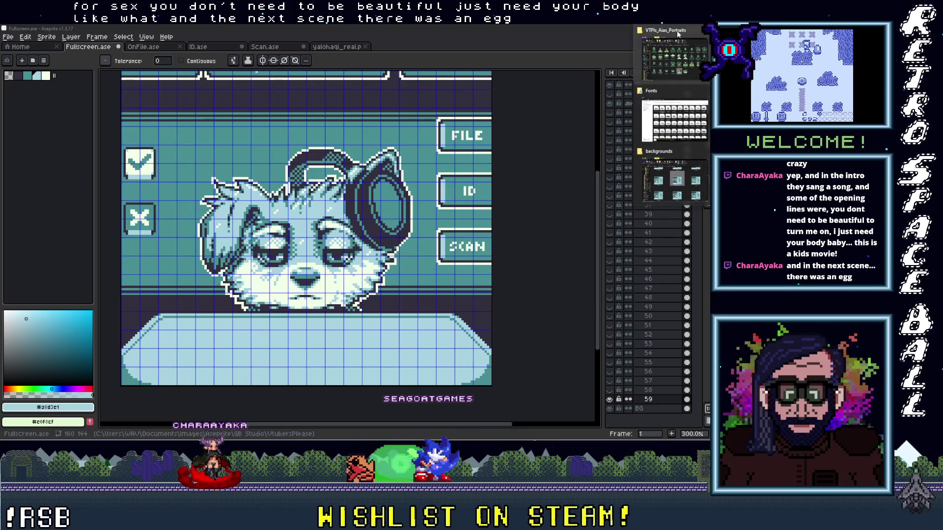
# - Drag the real headphone creature portrait file from the folder into the sprite as a layer
pyautogui.click(678, 31)
pyautogui.moveTo(447, 357); pyautogui.dragTo(613, 375)
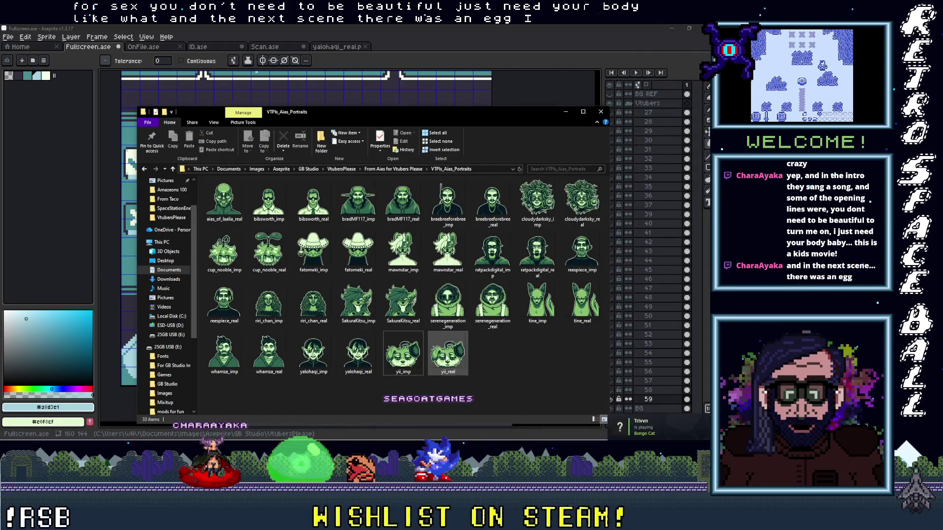
pyautogui.moveTo(652, 404); pyautogui.dragTo(652, 404)
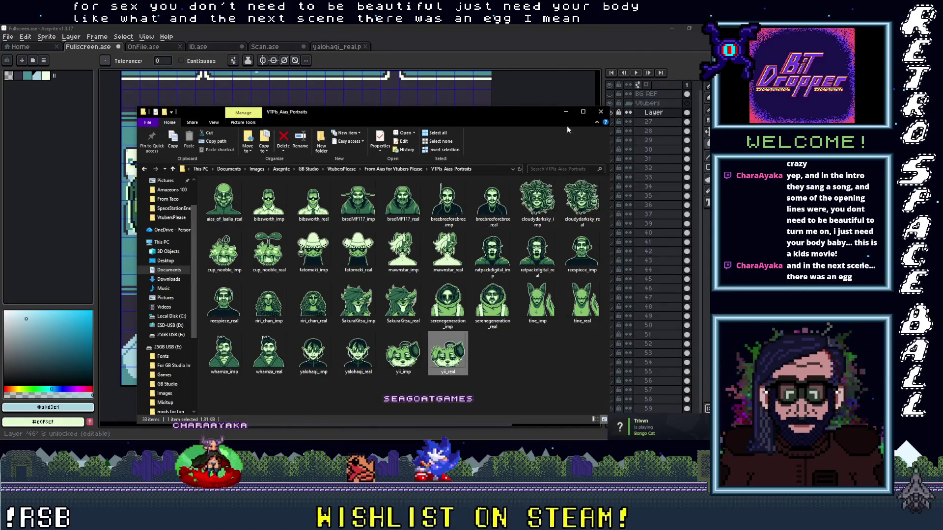
pyautogui.click(567, 112)
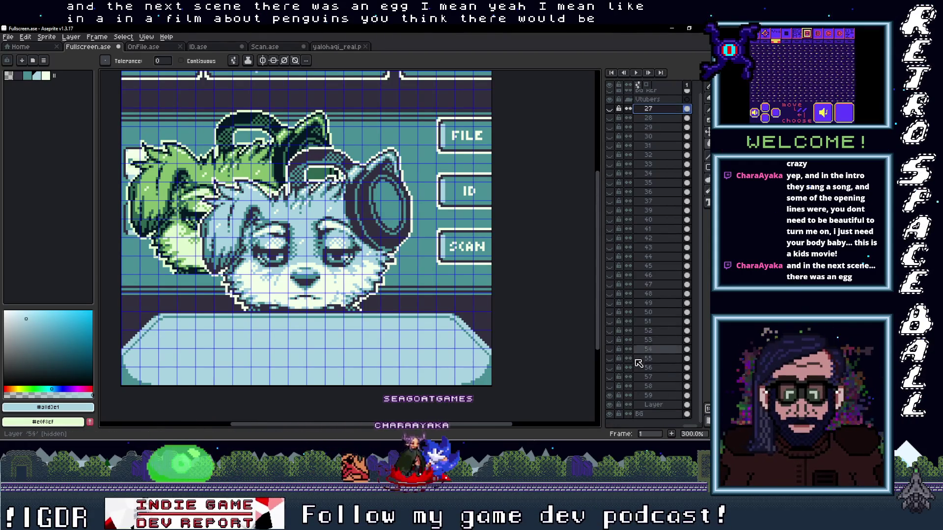
# - Rename the new layer to 60, checking layer 58's name along the way
pyautogui.click(655, 408)
pyautogui.doubleClick(656, 408)
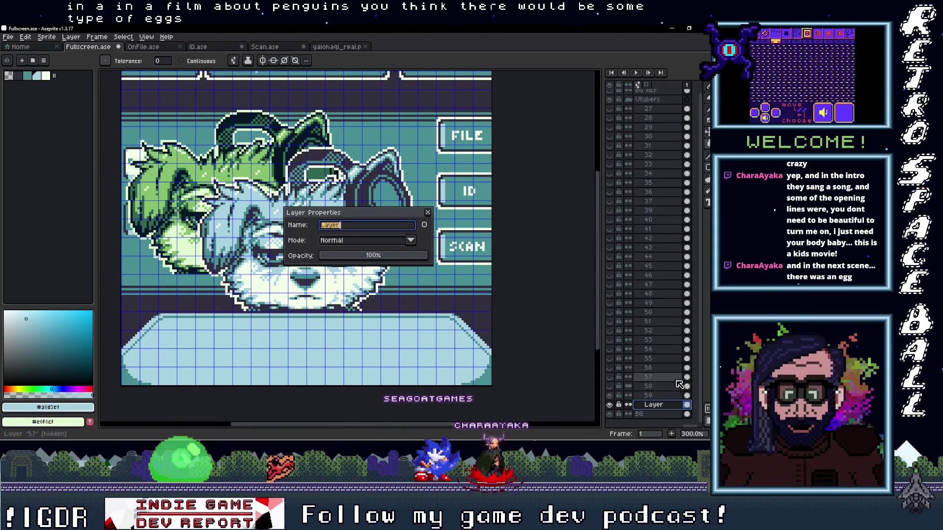
pyautogui.click(650, 388)
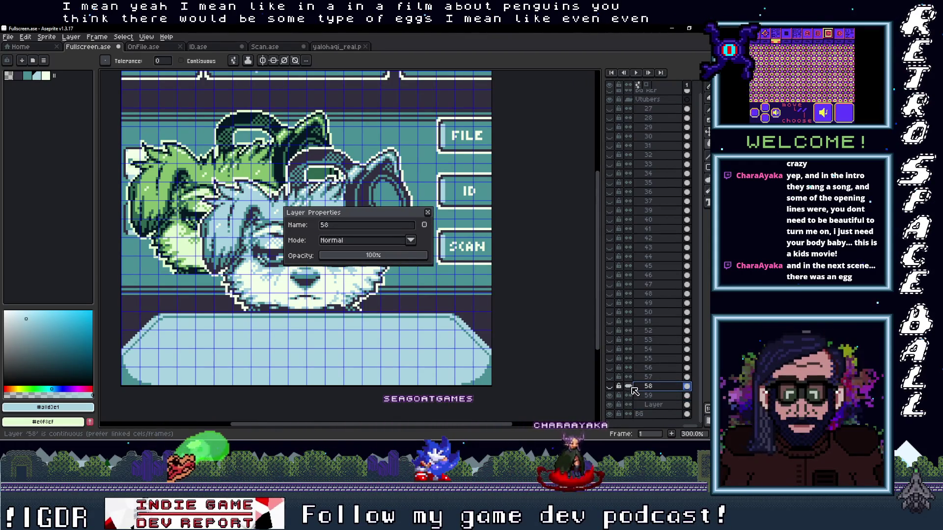
pyautogui.click(654, 405)
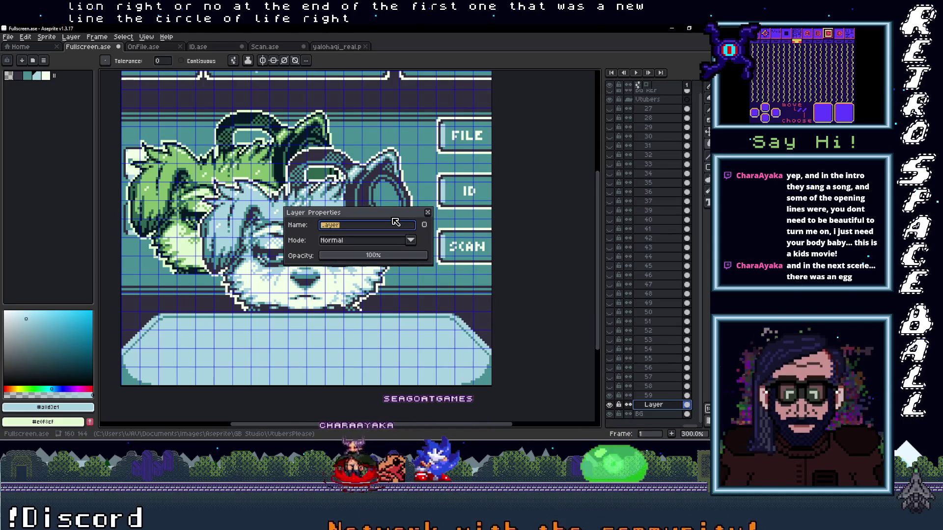
pyautogui.press('Escape')
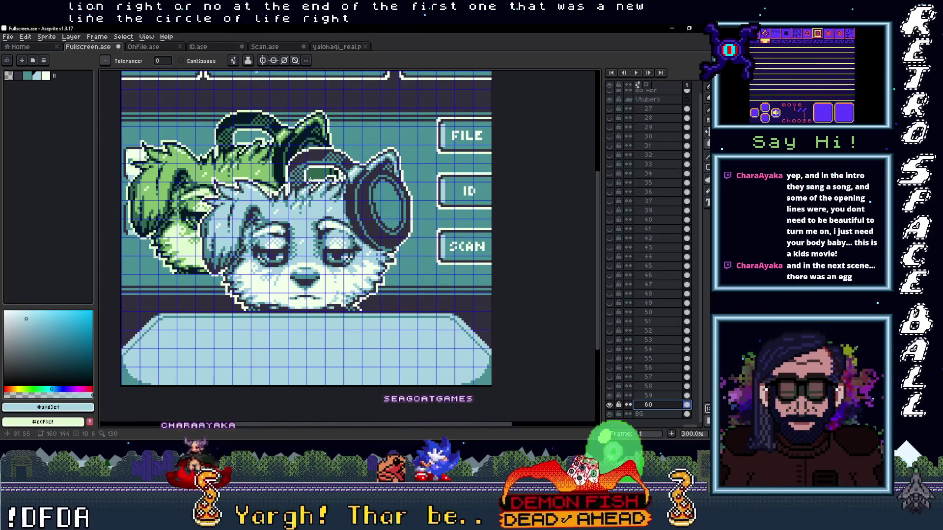
# - Paste the recoloured portrait onto layer 60 and move it into place over the desk
pyautogui.hotkey('ctrl', 'v')
pyautogui.moveTo(298, 216); pyautogui.dragTo(313, 221)
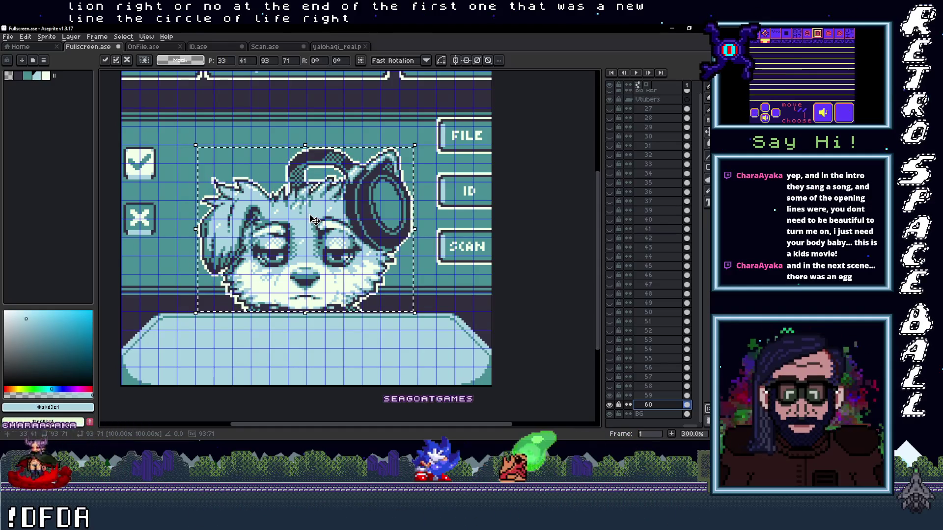
pyautogui.click(616, 401)
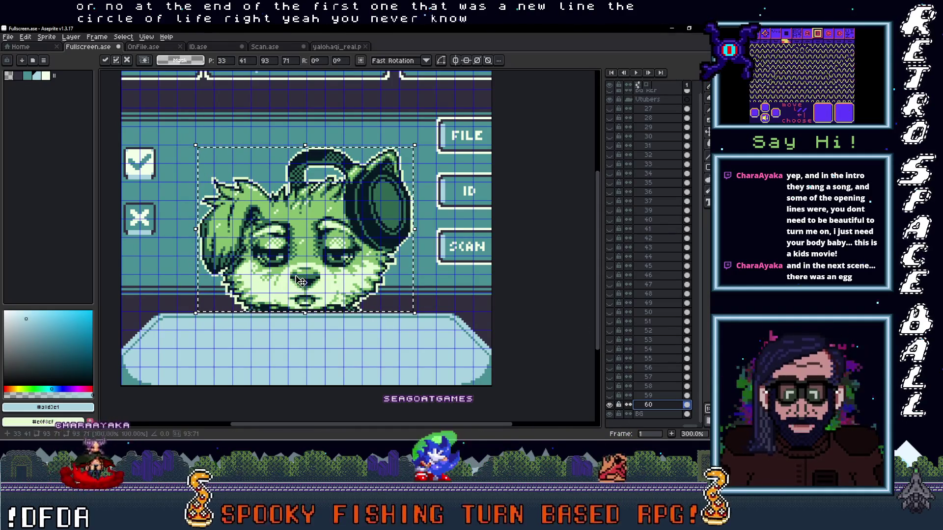
pyautogui.scroll(1, 366, 308)
# - Sample the dog face's green and a navy blue from the screen, then bucket-fill the face's green areas with blue
pyautogui.press('Escape')
pyautogui.scroll(1, 367, 308)
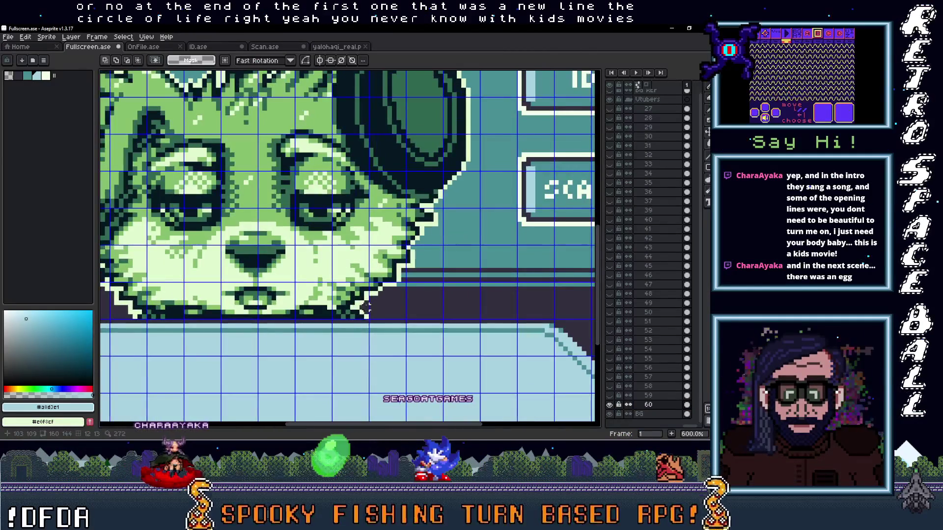
pyautogui.press('alt')
pyautogui.keyDown('alt'); pyautogui.click(395, 308); pyautogui.keyUp('alt')
pyautogui.scroll(1, 396, 309)
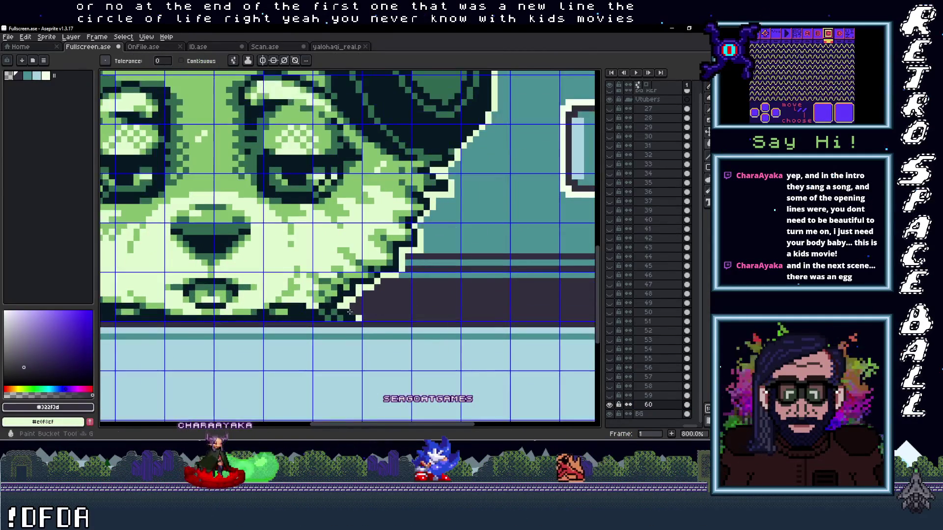
pyautogui.scroll(-1, 337, 307)
pyautogui.scroll(-2, 337, 306)
pyautogui.scroll(1, 368, 259)
pyautogui.press('alt')
pyautogui.keyDown('alt'); pyautogui.click(336, 264); pyautogui.keyUp('alt')
pyautogui.press('g')
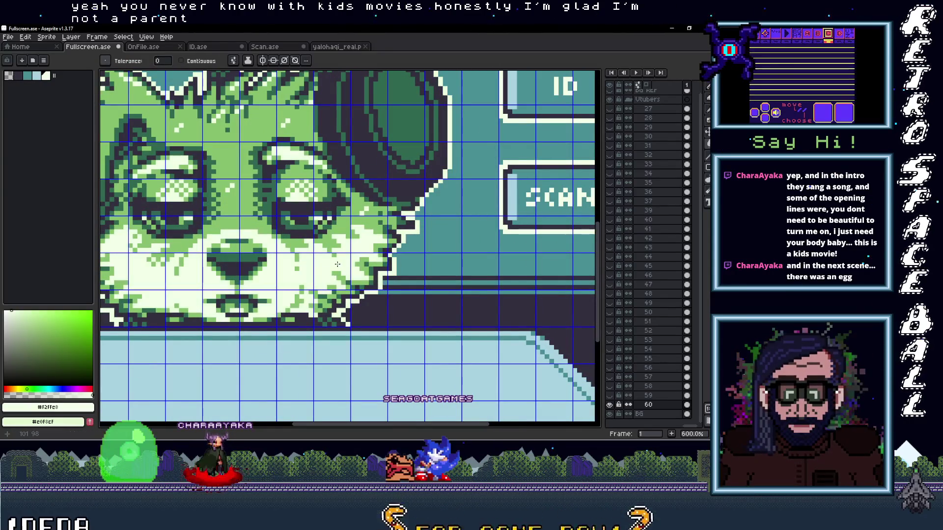
pyautogui.press('alt')
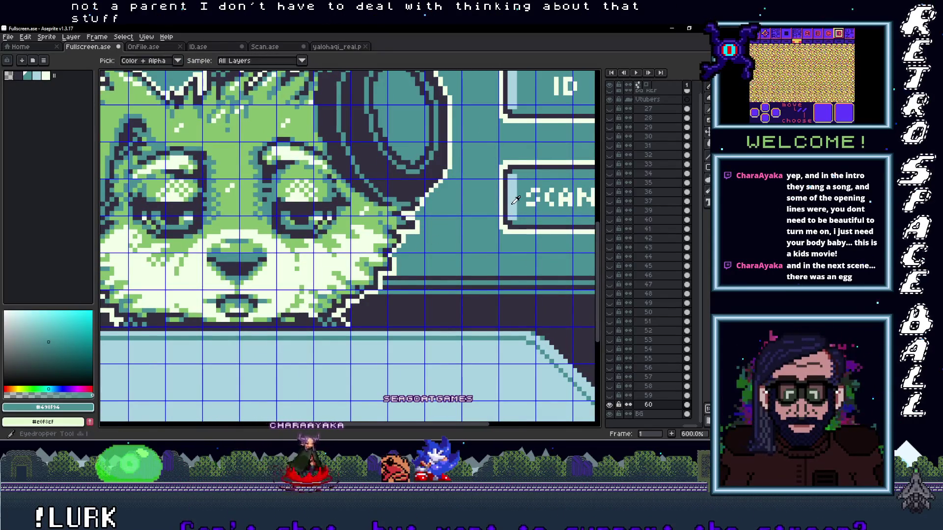
pyautogui.keyDown('alt'); pyautogui.click(318, 234); pyautogui.keyUp('alt')
pyautogui.click(367, 231)
pyautogui.scroll(-2, 365, 230)
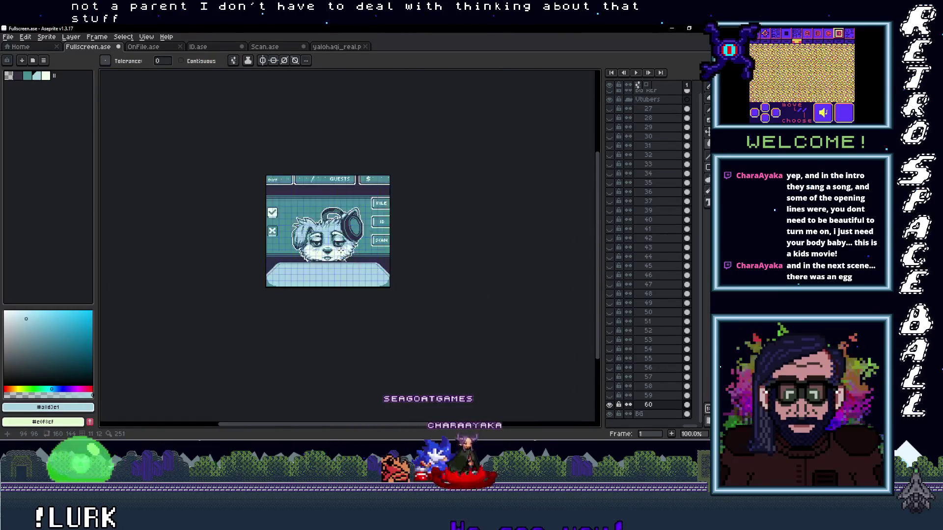
pyautogui.scroll(-1, 356, 270)
pyautogui.scroll(1, 301, 253)
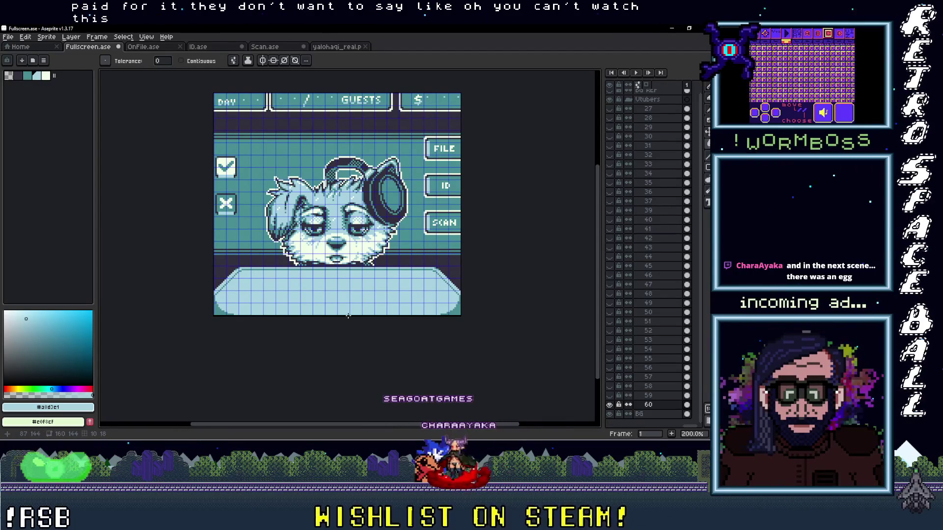
# - Toggle layer 60's visibility to compare, leave it hidden, and widen the layers and timeline panel
pyautogui.moveTo(368, 295); pyautogui.dragTo(384, 301)
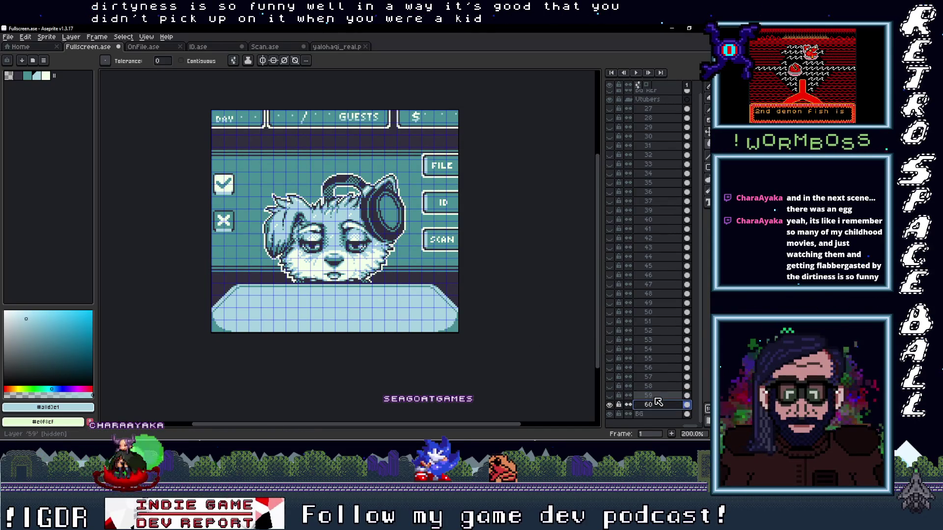
pyautogui.click(618, 405)
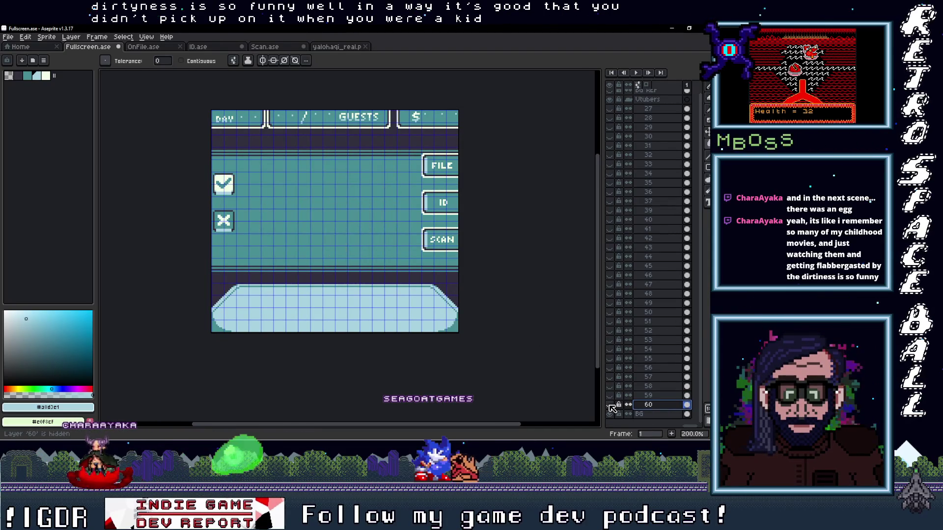
pyautogui.click(613, 407)
pyautogui.click(613, 408)
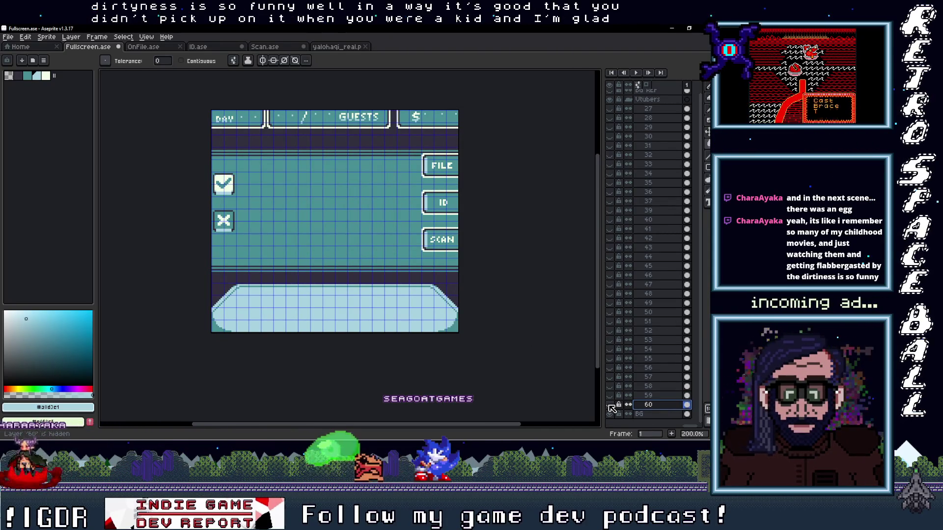
pyautogui.click(612, 407)
pyautogui.click(612, 408)
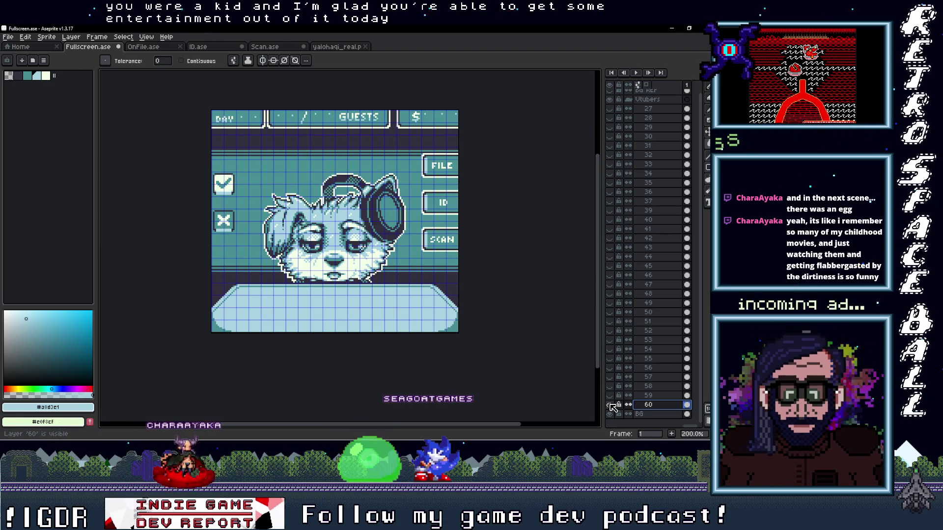
pyautogui.click(612, 407)
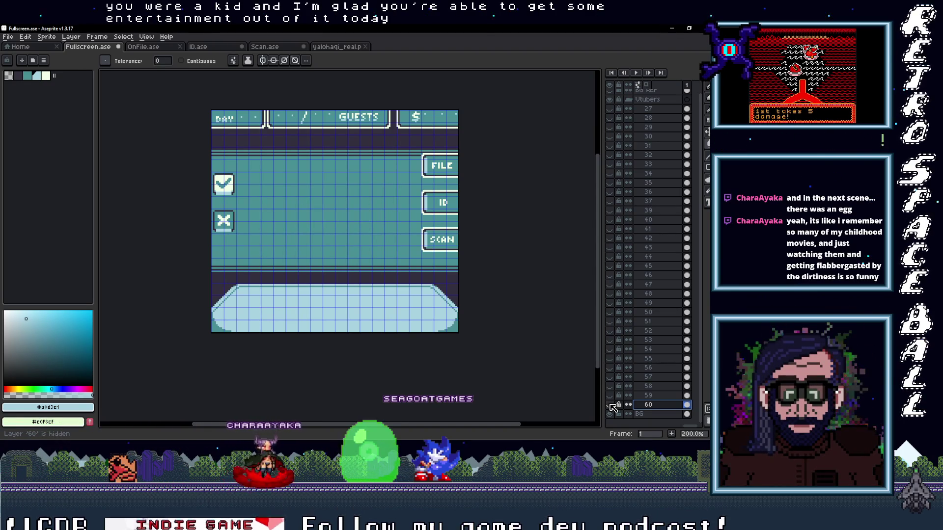
pyautogui.click(612, 408)
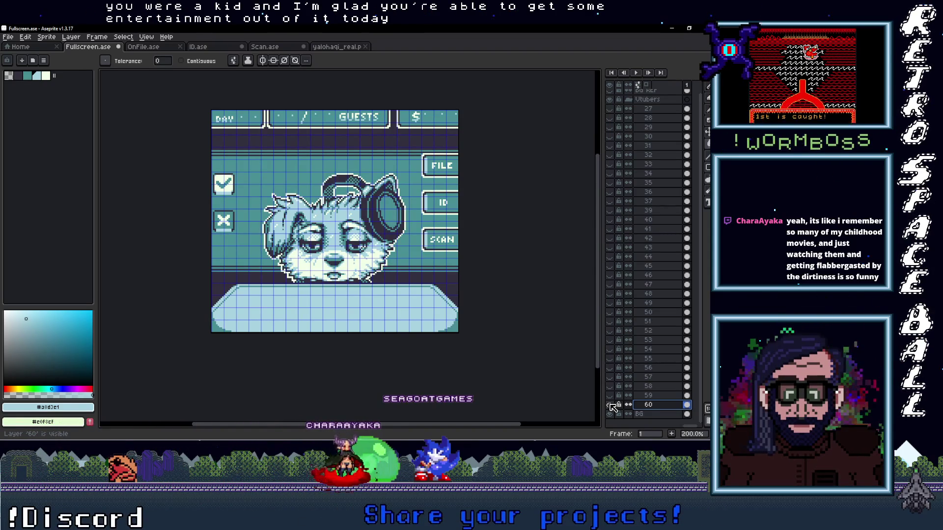
pyautogui.click(612, 408)
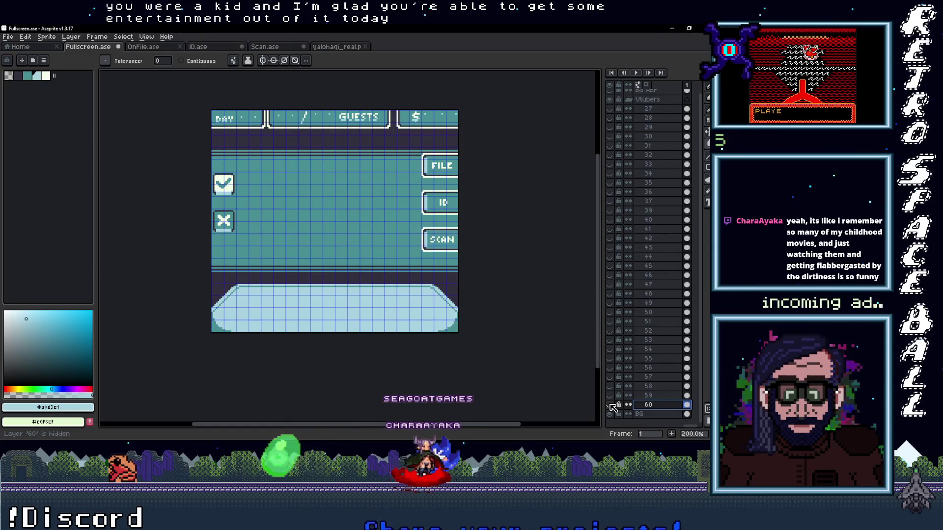
pyautogui.moveTo(605, 394); pyautogui.dragTo(541, 396)
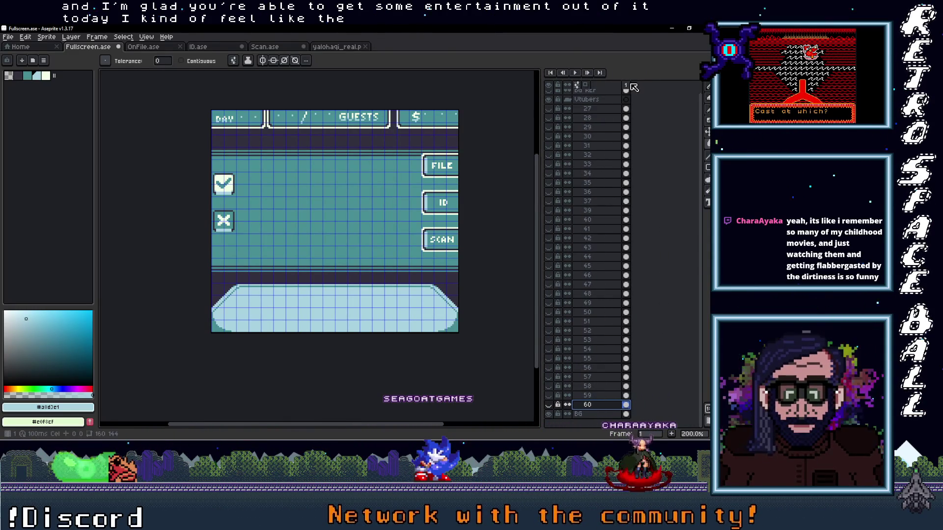
pyautogui.scroll(1, 617, 185)
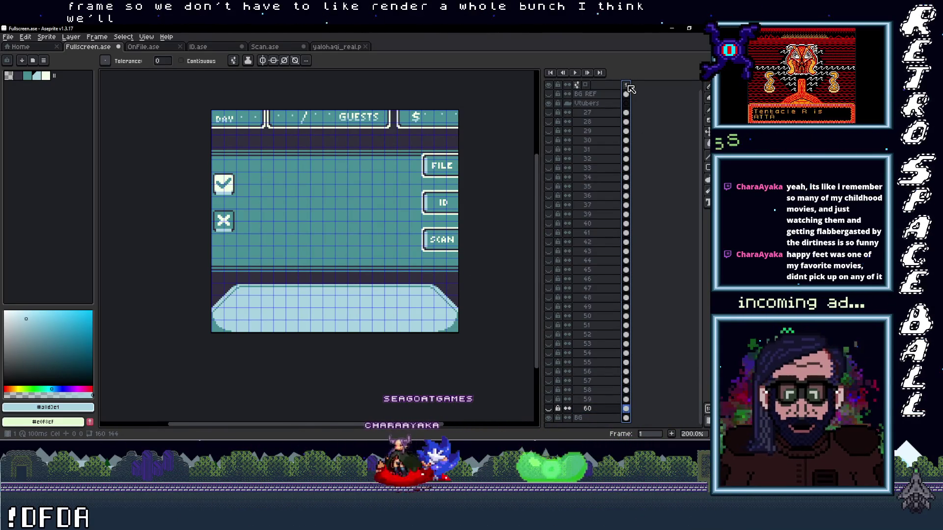
# - Add animation frames with Alt+N up to 33, then switch the timeline position to below the canvas
pyautogui.hotkey('alt', 'n')
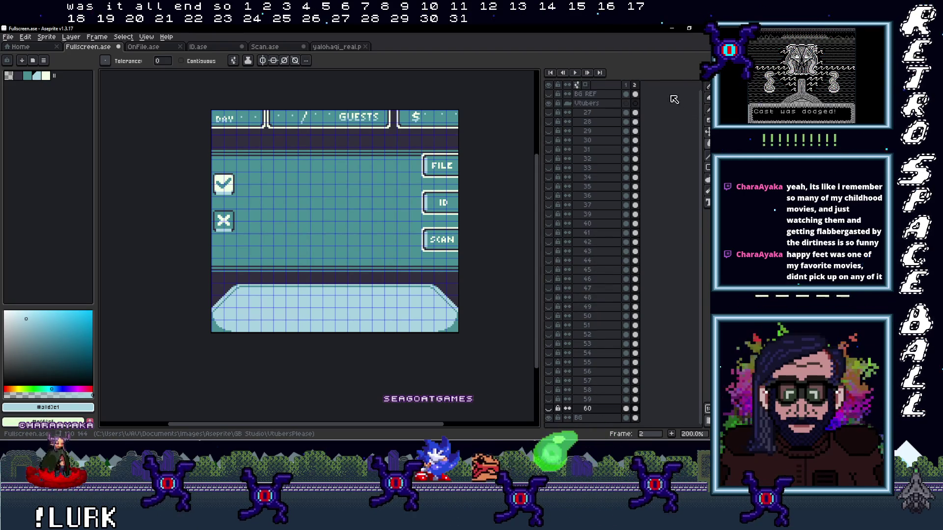
pyautogui.hotkey('alt', 'n')
pyautogui.hotkey('alt', 'n')
pyautogui.hotkey('alt', 'n')
pyautogui.hotkey('alt', 'n')
pyautogui.hotkey('alt', 'n')
pyautogui.hotkey('alt', 'n')
pyautogui.hotkey('alt', 'n')
pyautogui.hotkey('alt', 'n')
pyautogui.hotkey('alt', 'n')
pyautogui.hotkey('alt', 'n')
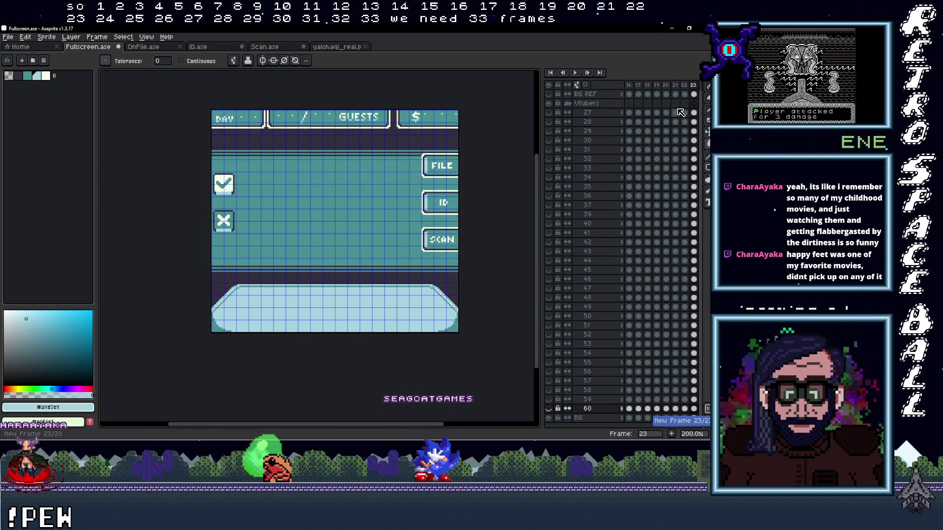
pyautogui.hotkey('alt', 'n')
pyautogui.hotkey('alt', 'n')
pyautogui.hotkey('alt', 'n')
pyautogui.hotkey('alt', 'n')
pyautogui.hotkey('alt', 'n')
pyautogui.hotkey('alt', 'n')
pyautogui.hotkey('alt', 'n')
pyautogui.hotkey('alt', 'n')
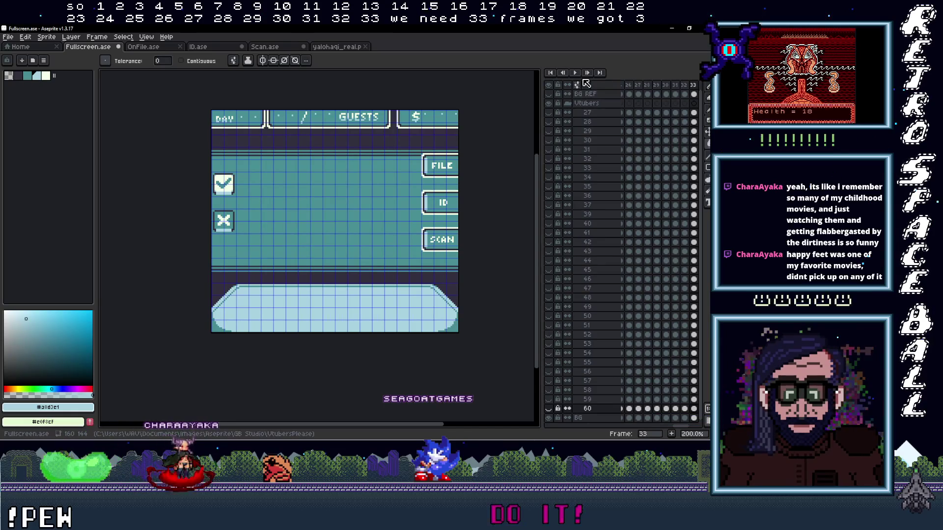
pyautogui.click(577, 84)
pyautogui.click(503, 130)
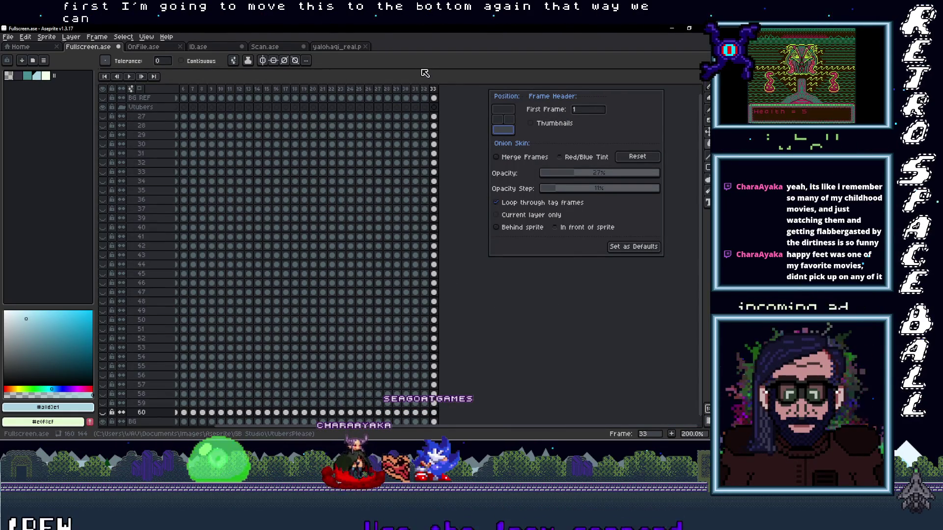
# - Shrink the timeline so the canvas shows above it and select layer 27's cels across all 33 frames
pyautogui.moveTo(425, 71); pyautogui.dragTo(437, 204)
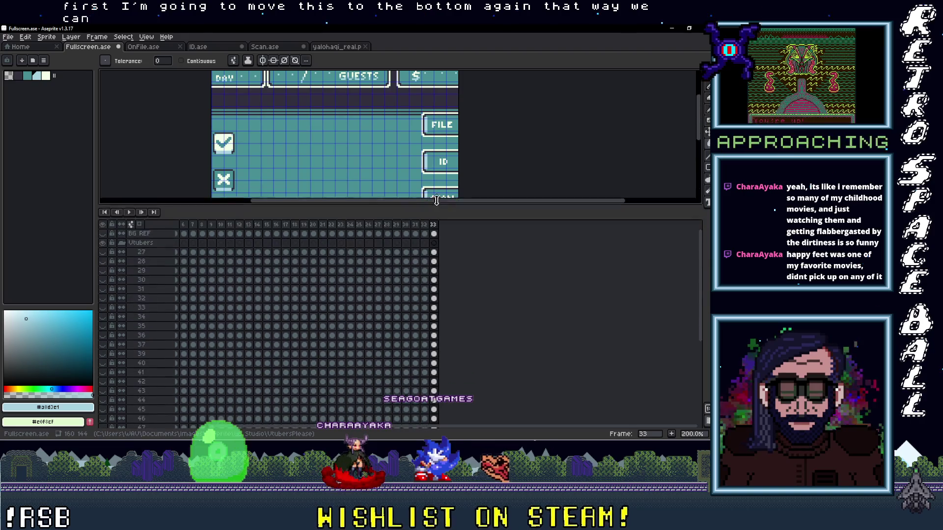
pyautogui.scroll(-3, 335, 125)
pyautogui.scroll(1, 335, 126)
pyautogui.scroll(-1, 335, 125)
pyautogui.moveTo(325, 127); pyautogui.dragTo(211, 127)
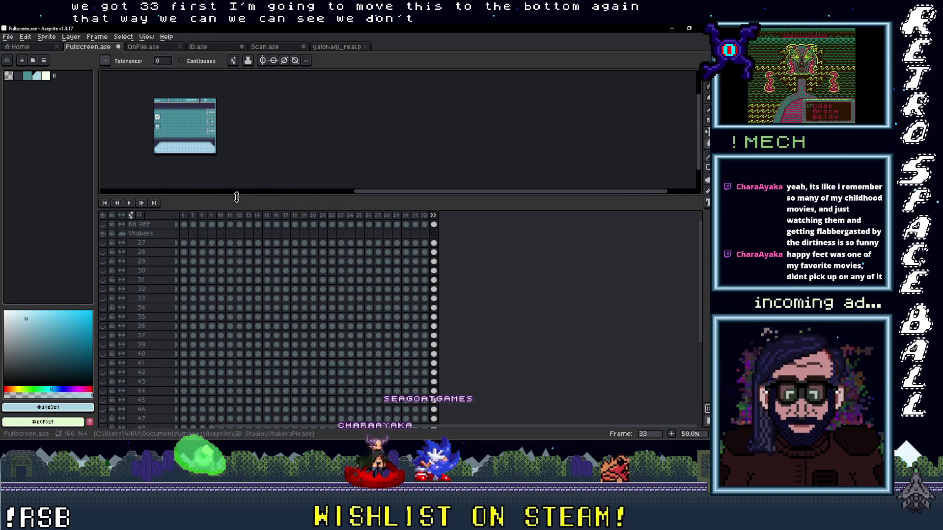
pyautogui.keyDown('ctrl'); pyautogui.scroll(1, 339, 268); pyautogui.keyUp('ctrl')
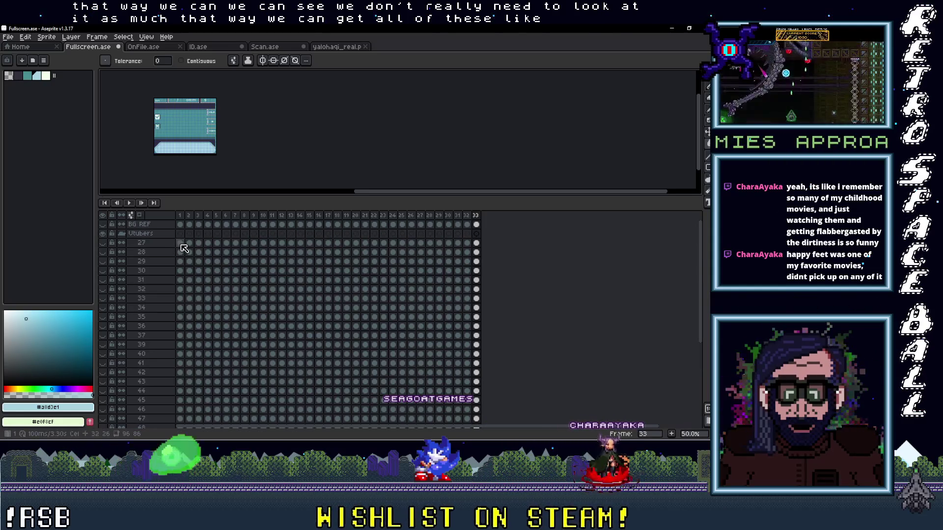
pyautogui.moveTo(190, 245); pyautogui.dragTo(476, 245)
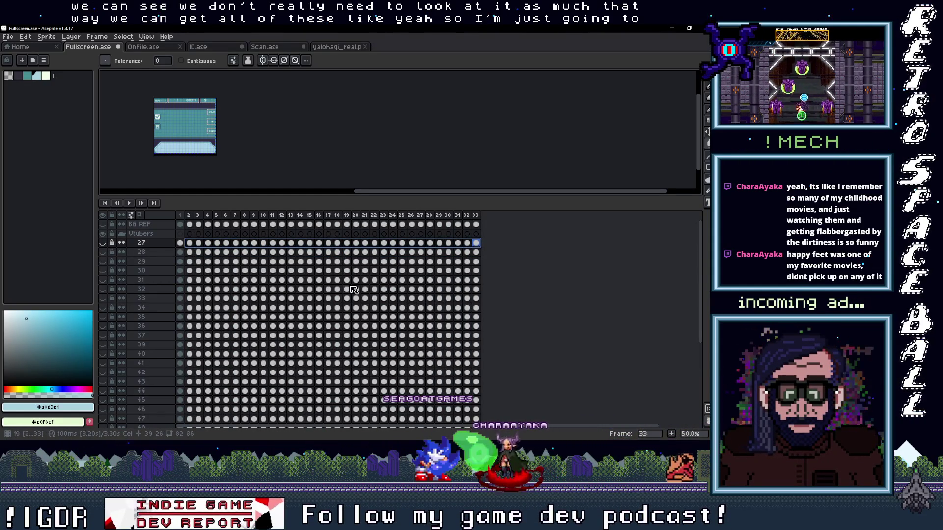
# - Clear the extra cels on layers 28–33 so each keeps only its staircase frame
pyautogui.click(184, 254)
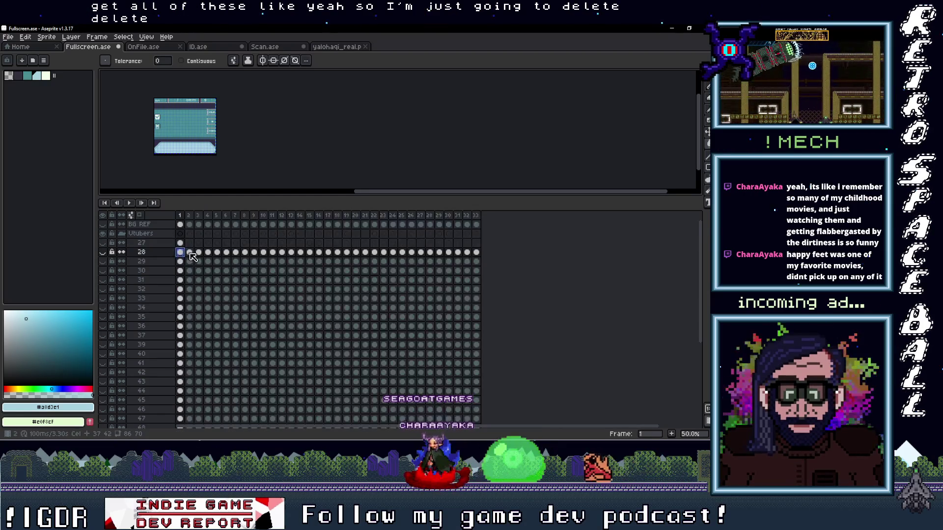
pyautogui.moveTo(203, 256); pyautogui.dragTo(468, 255)
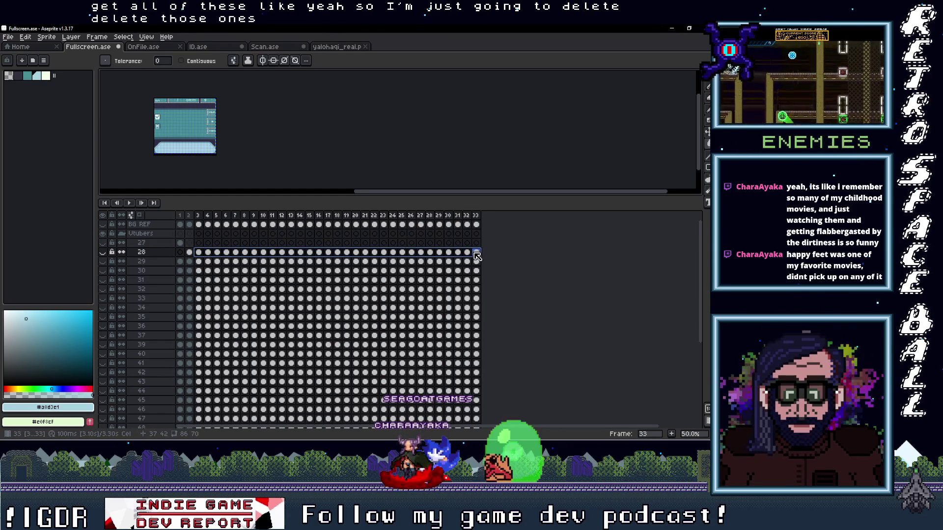
pyautogui.press('Delete')
pyautogui.click(183, 263)
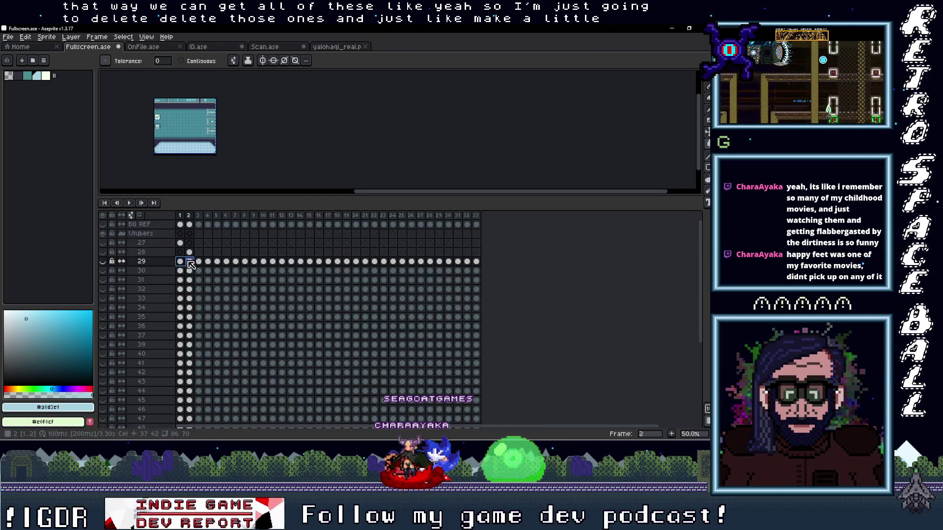
pyautogui.moveTo(208, 262); pyautogui.dragTo(451, 264)
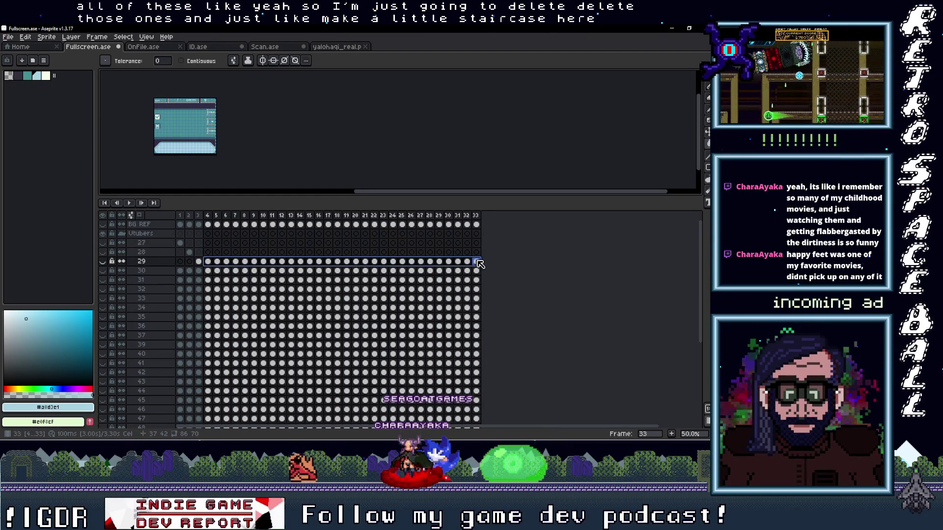
pyautogui.press('Delete')
pyautogui.click(203, 273)
pyautogui.moveTo(217, 273); pyautogui.dragTo(479, 276)
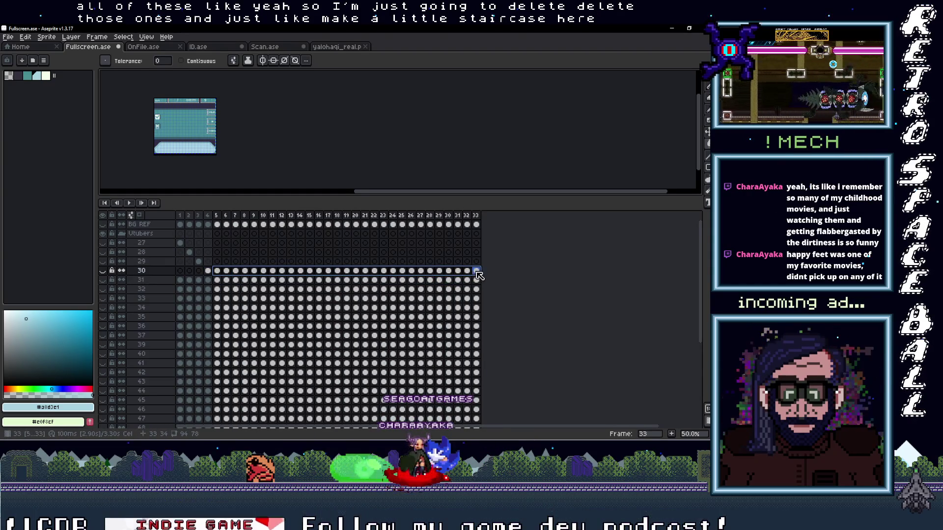
pyautogui.press('Delete')
pyautogui.click(196, 282)
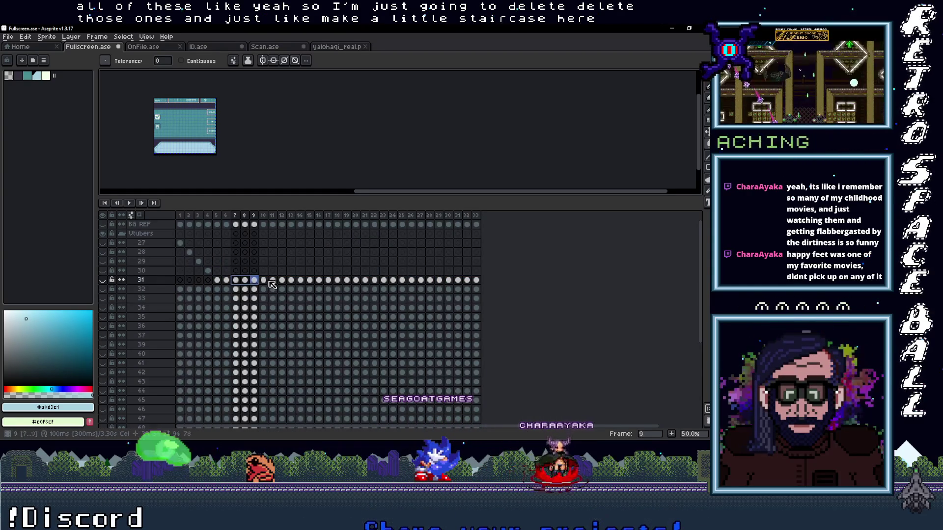
pyautogui.moveTo(226, 280); pyautogui.dragTo(479, 284)
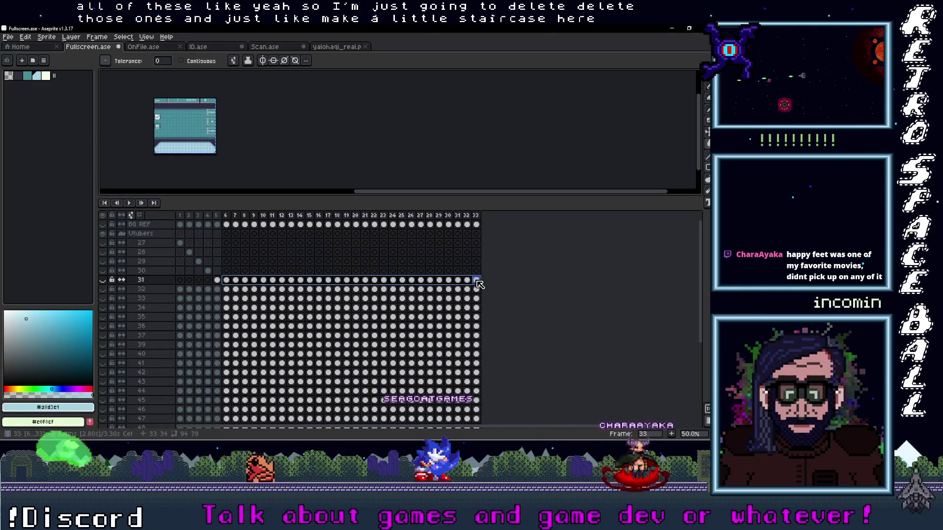
pyautogui.press('Delete')
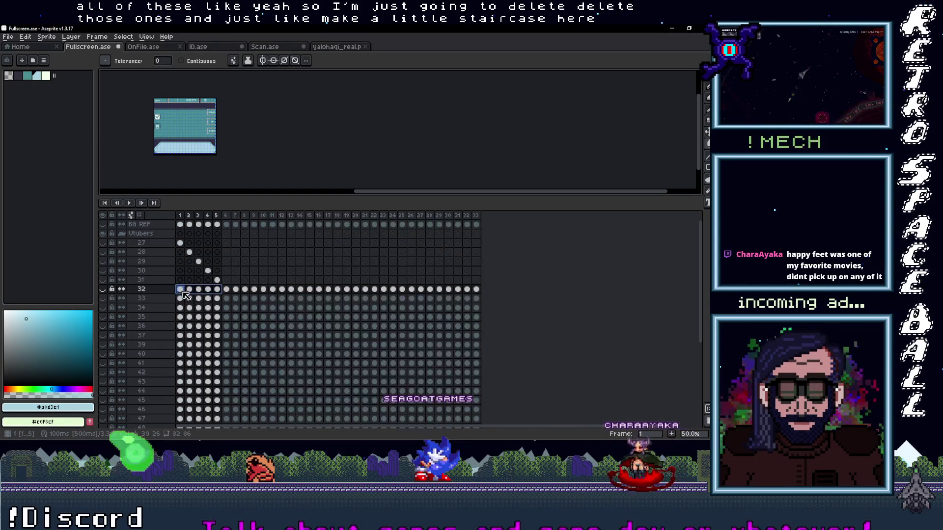
pyautogui.moveTo(234, 290); pyautogui.dragTo(474, 292)
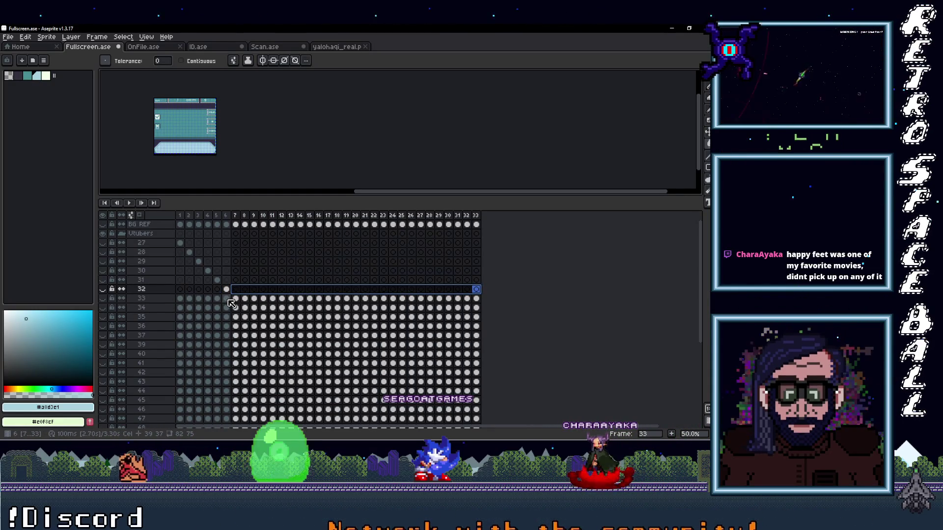
pyautogui.press('Delete')
pyautogui.click(245, 299)
pyautogui.moveTo(245, 299); pyautogui.dragTo(476, 299)
pyautogui.press('Delete')
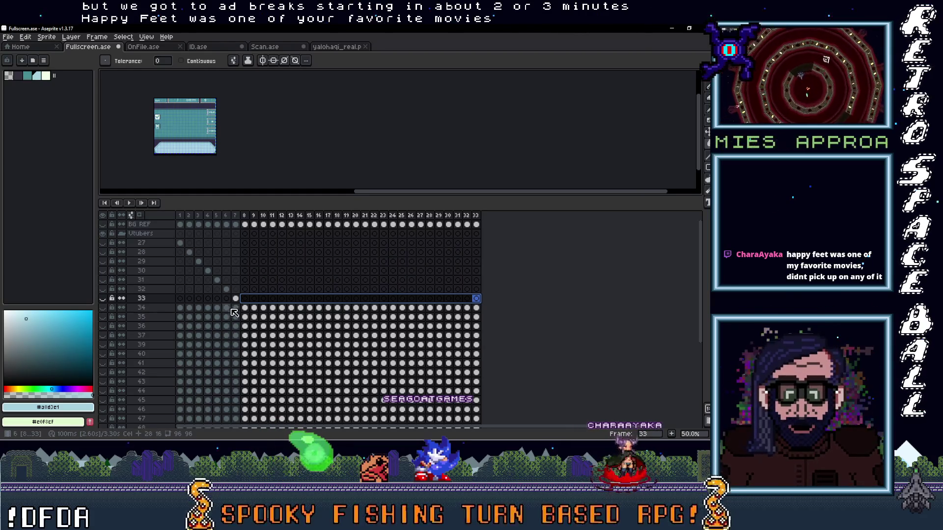
# - Clear the cels before and after the staircase frame on layers 34–42
pyautogui.click(237, 308)
pyautogui.moveTo(236, 308); pyautogui.dragTo(181, 309)
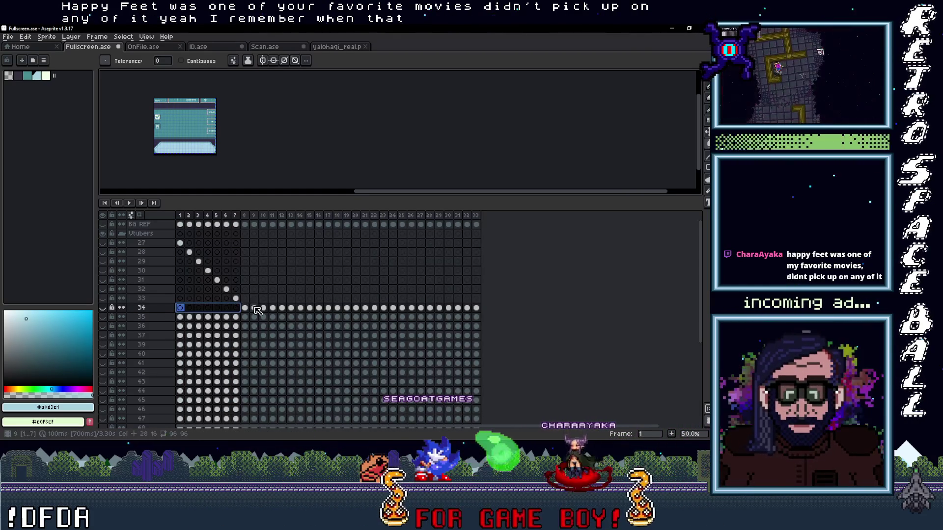
pyautogui.moveTo(254, 308); pyautogui.dragTo(477, 308)
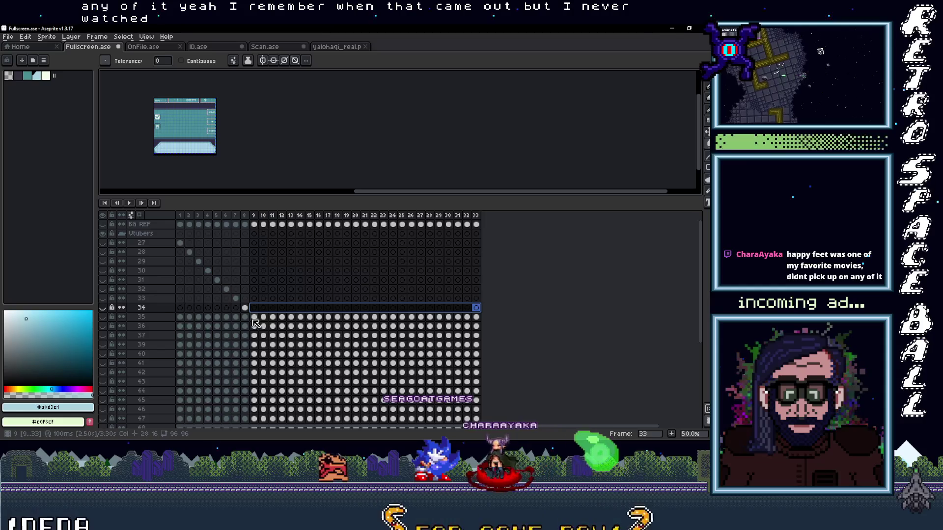
pyautogui.moveTo(244, 317); pyautogui.dragTo(182, 318)
pyautogui.moveTo(256, 318); pyautogui.dragTo(476, 320)
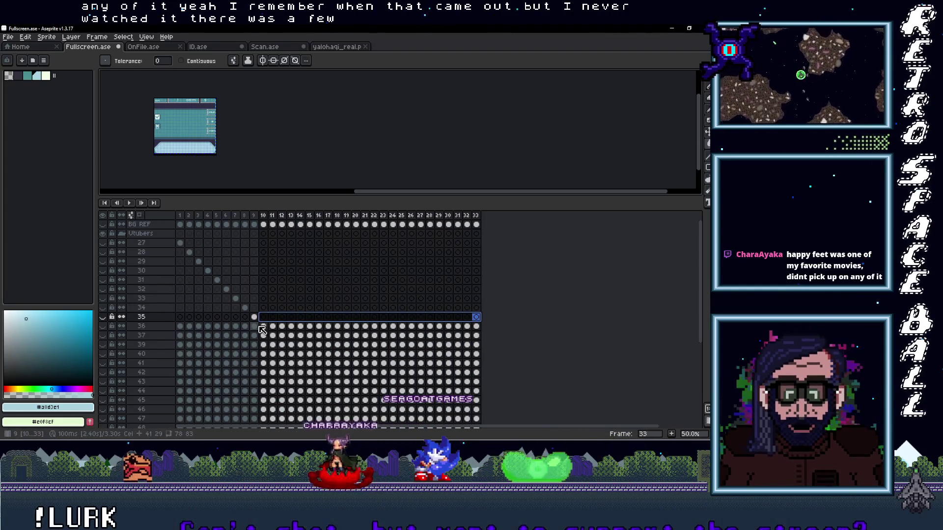
pyautogui.click(182, 326)
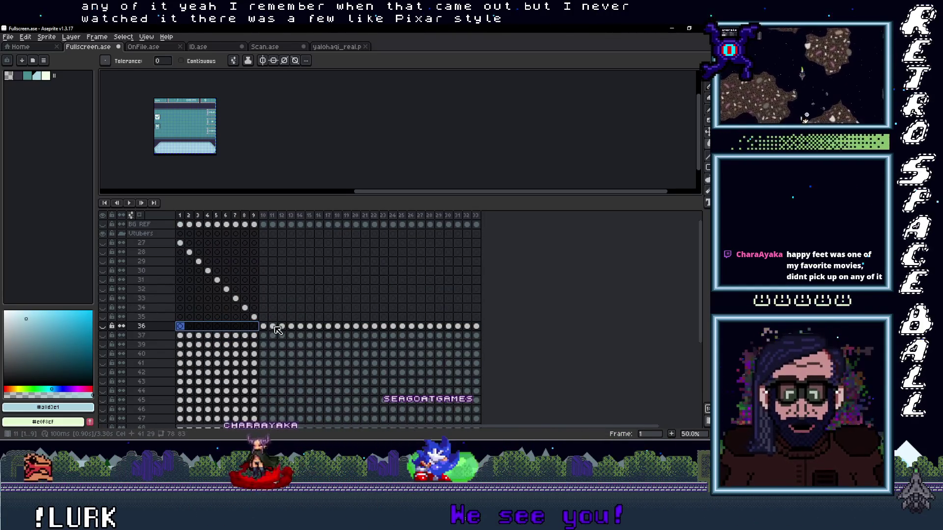
pyautogui.moveTo(273, 326); pyautogui.dragTo(476, 326)
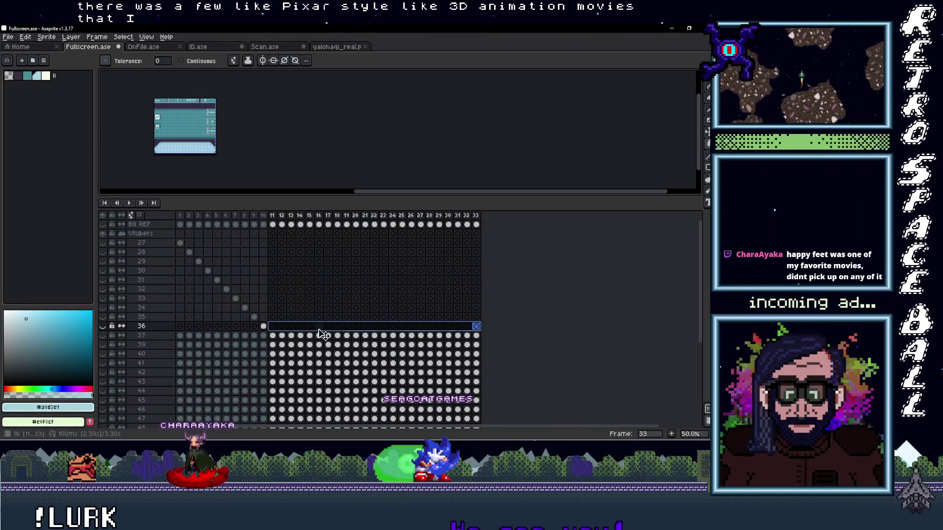
pyautogui.click(200, 336)
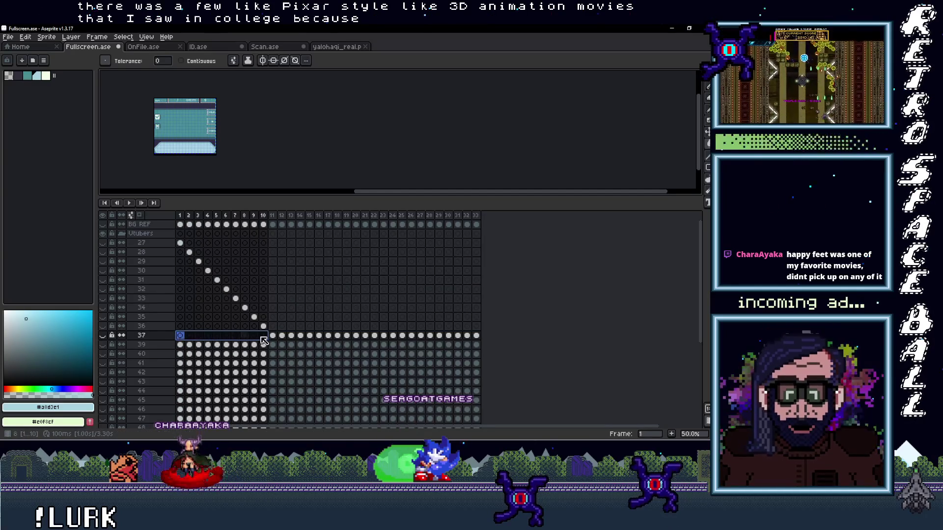
pyautogui.moveTo(274, 336); pyautogui.dragTo(433, 338)
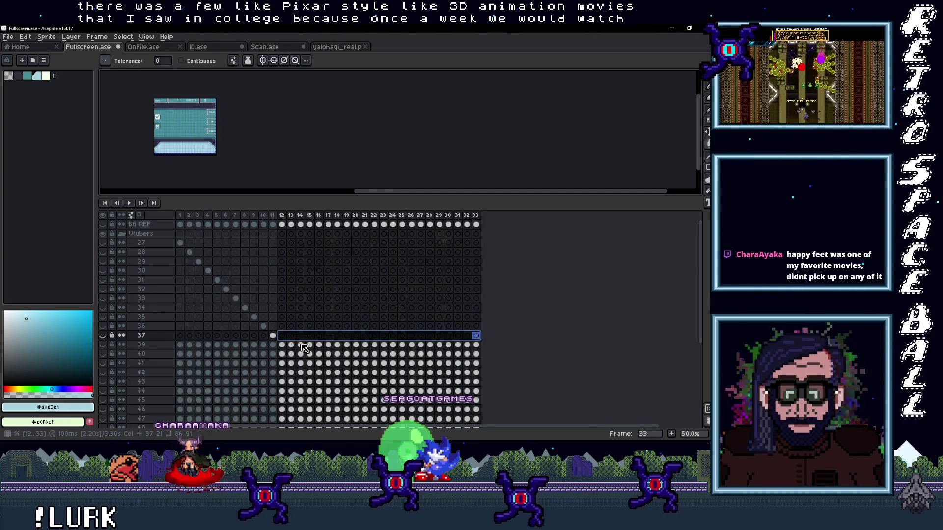
pyautogui.click(183, 345)
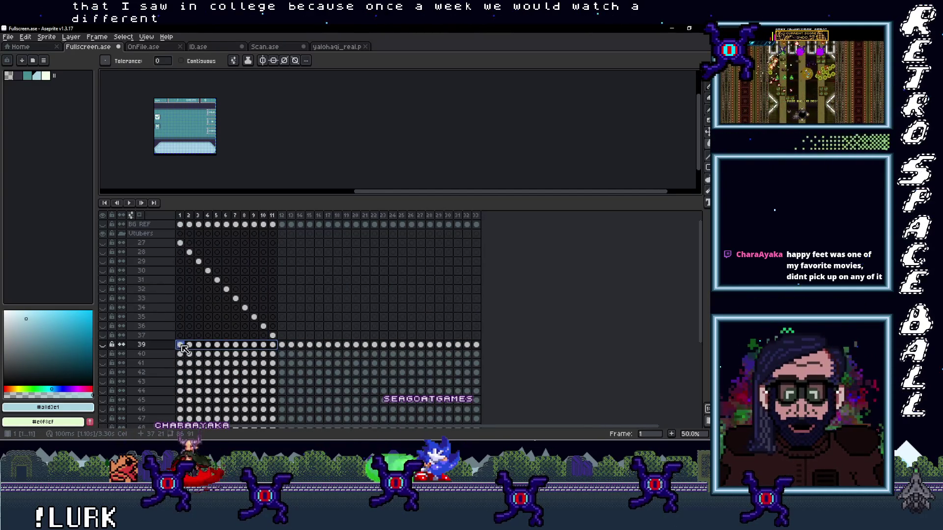
pyautogui.moveTo(290, 345); pyautogui.dragTo(478, 347)
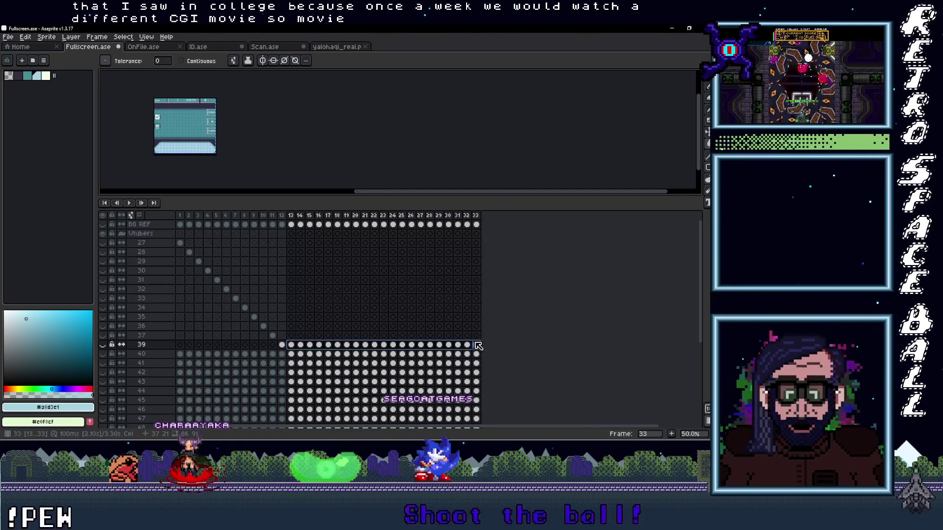
pyautogui.click(180, 356)
pyautogui.moveTo(295, 356); pyautogui.dragTo(478, 355)
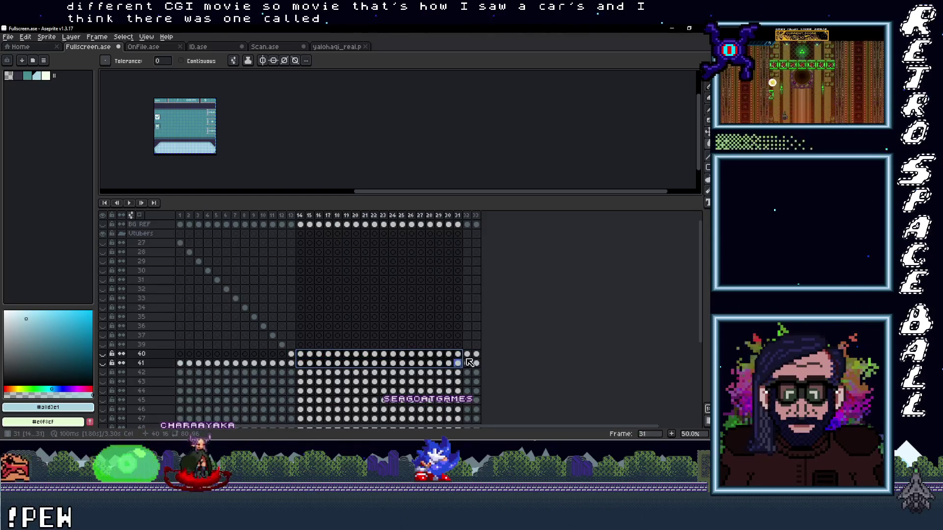
pyautogui.press('Delete')
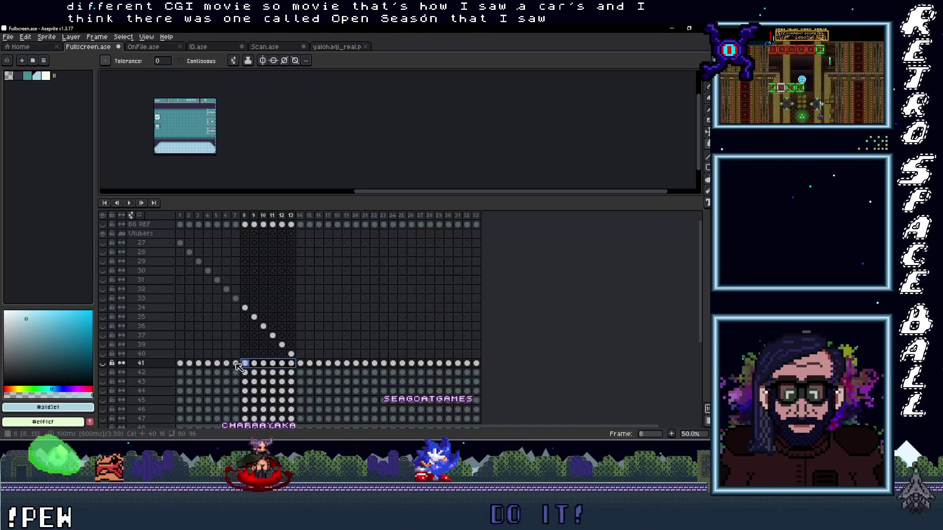
pyautogui.click(190, 366)
pyautogui.moveTo(302, 363); pyautogui.dragTo(477, 364)
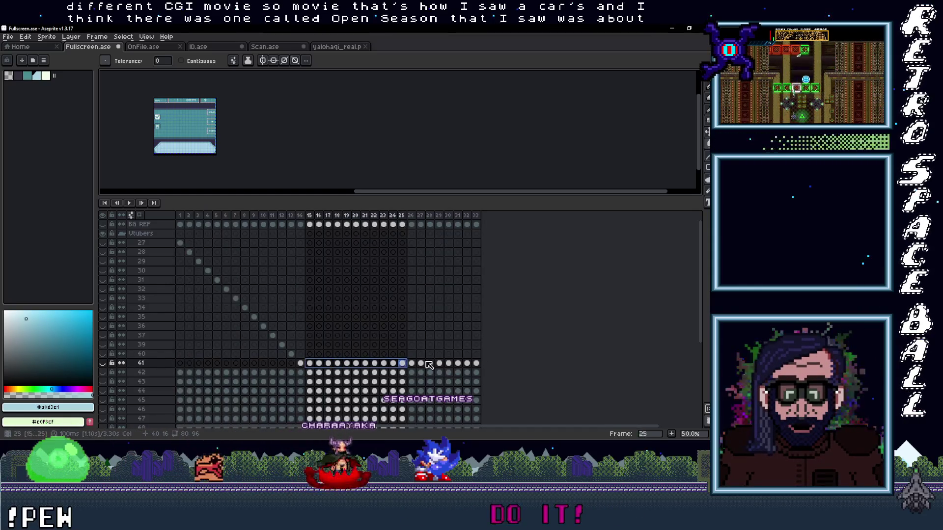
pyautogui.press('Delete')
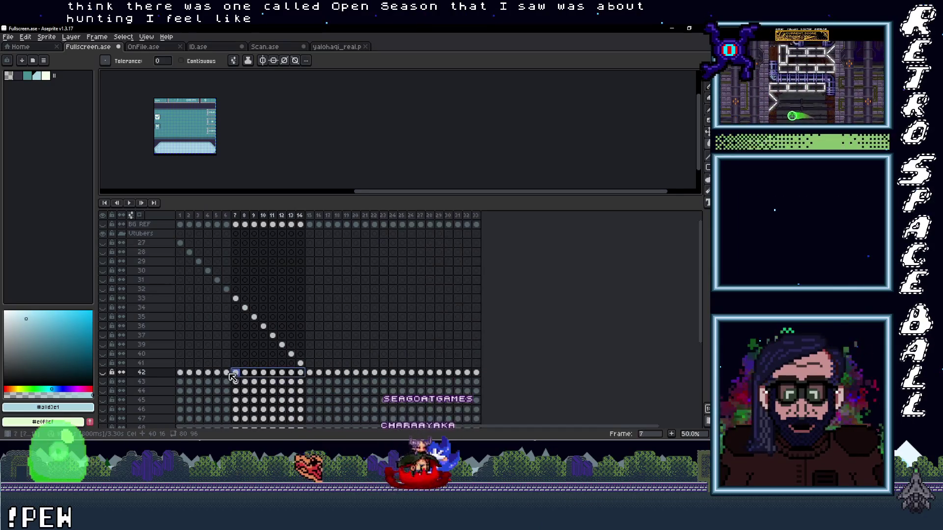
pyautogui.click(191, 374)
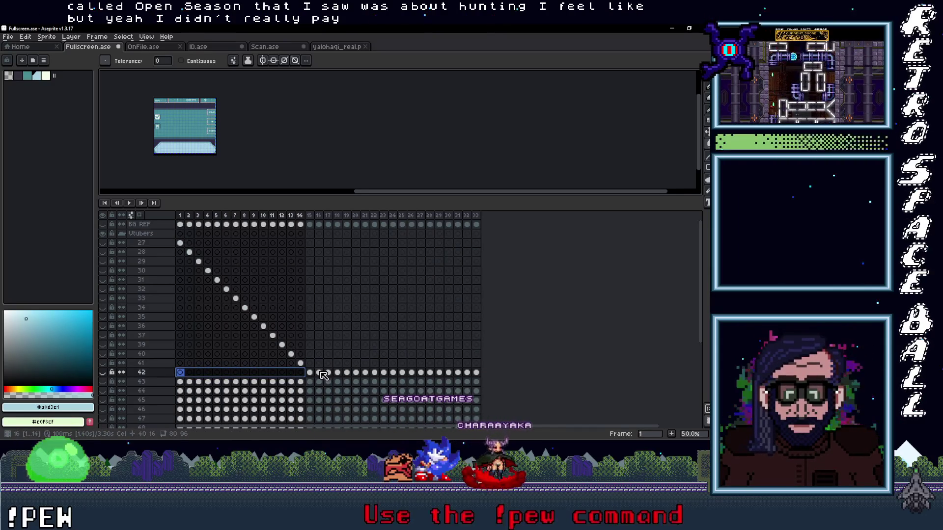
pyautogui.press('Delete')
pyautogui.moveTo(311, 373); pyautogui.dragTo(476, 374)
pyautogui.press('Delete')
pyautogui.scroll(-5, 369, 353)
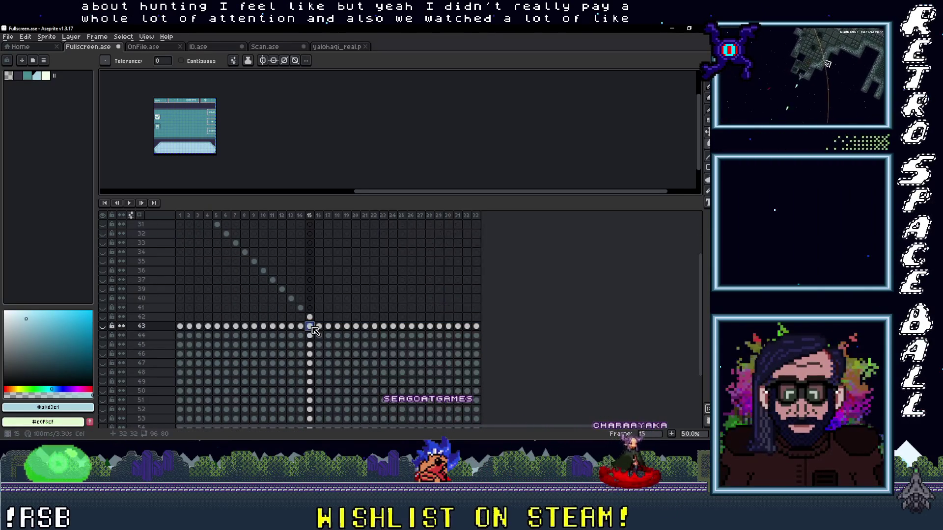
# - Clear the cels on both sides of the staircase frame for layers 43–48
pyautogui.moveTo(310, 326); pyautogui.dragTo(175, 326)
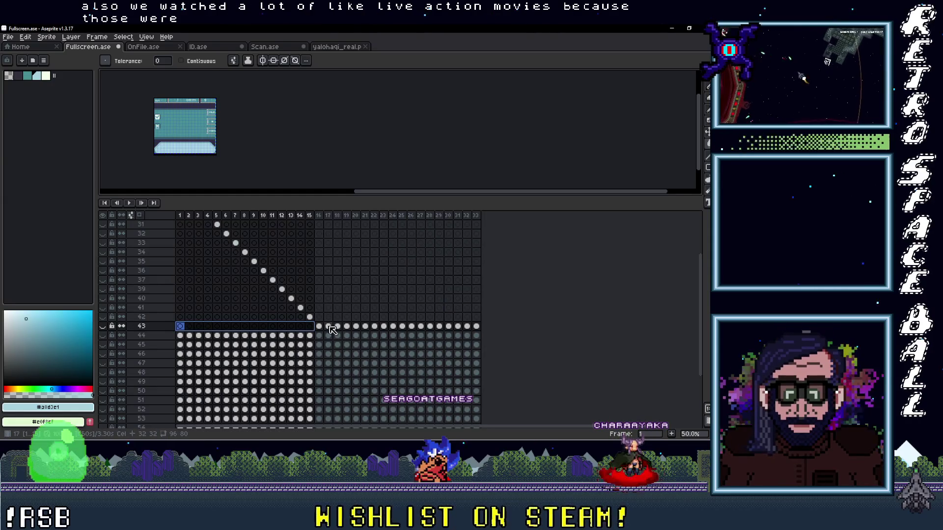
pyautogui.press('Delete')
pyautogui.moveTo(319, 326); pyautogui.dragTo(487, 332)
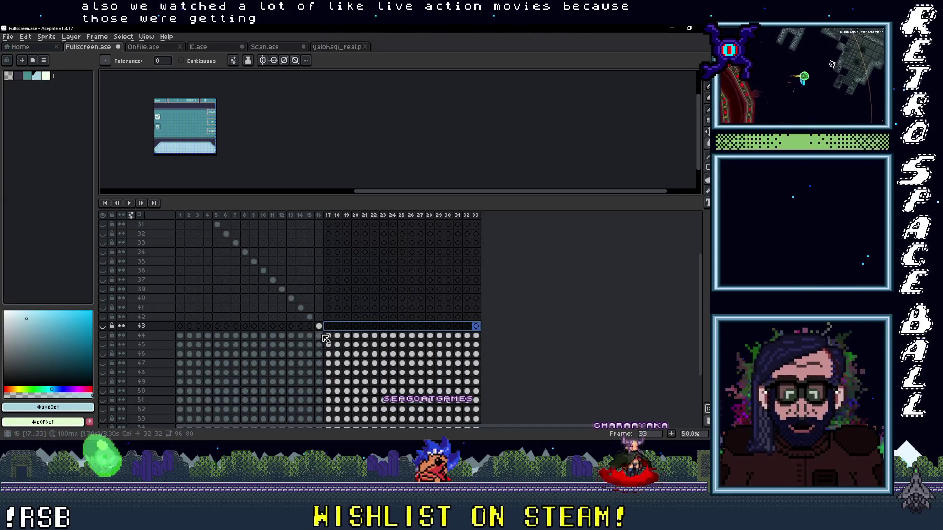
pyautogui.press('Delete')
pyautogui.moveTo(324, 338); pyautogui.dragTo(205, 341)
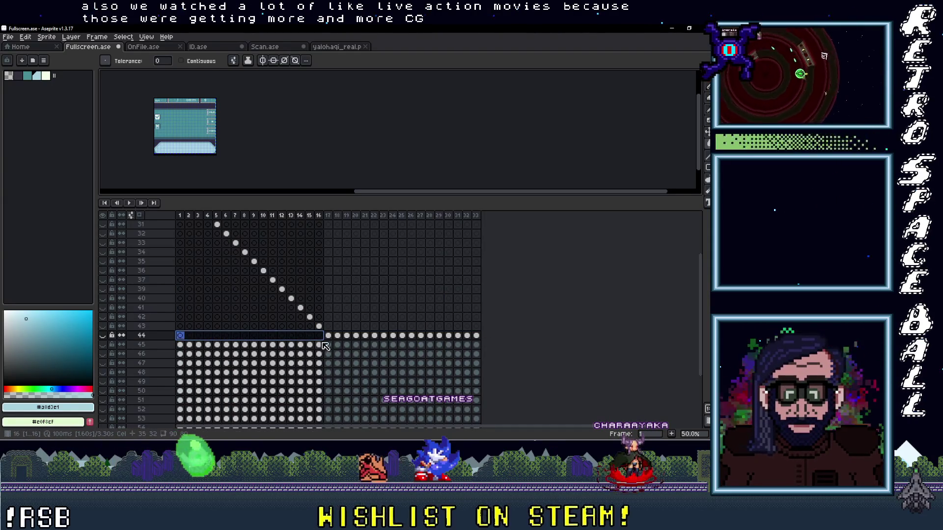
pyautogui.press('Delete')
pyautogui.moveTo(337, 338); pyautogui.dragTo(475, 341)
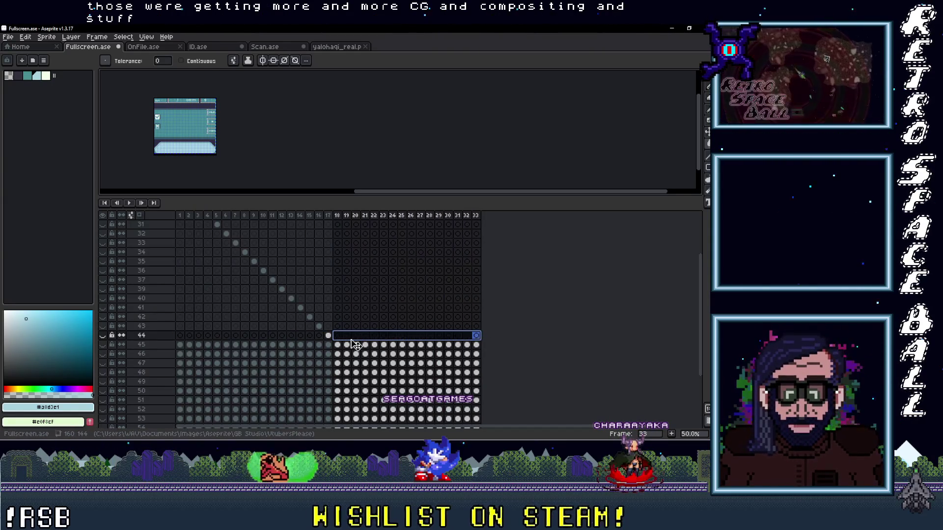
pyautogui.press('Delete')
pyautogui.moveTo(328, 346); pyautogui.dragTo(211, 346)
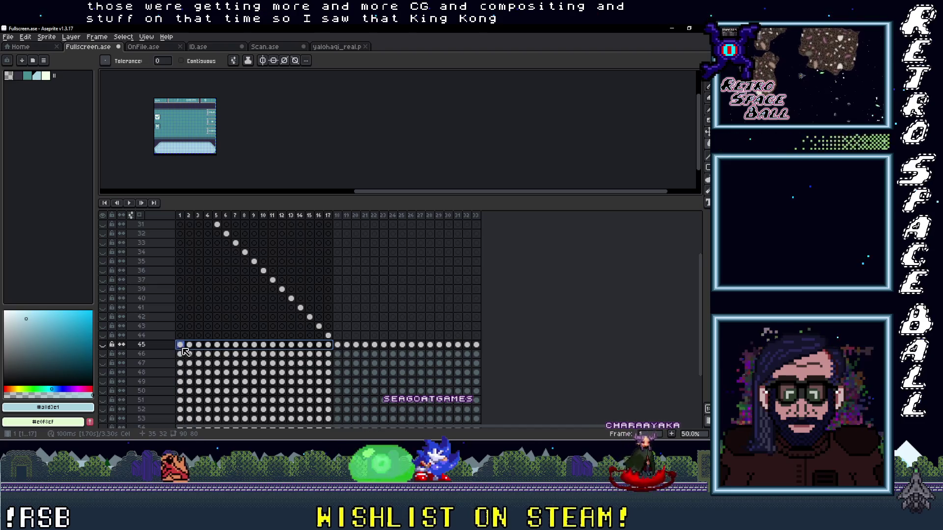
pyautogui.press('Delete')
pyautogui.moveTo(347, 346); pyautogui.dragTo(476, 346)
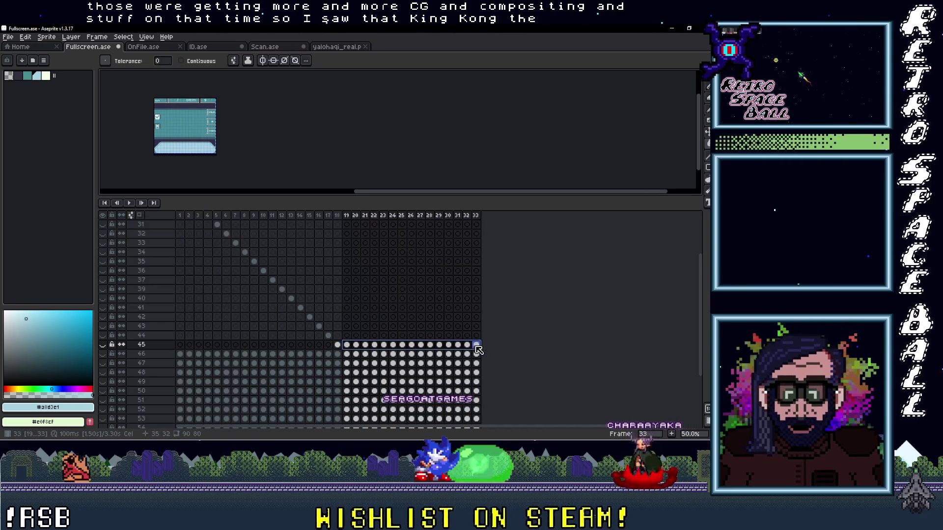
pyautogui.moveTo(347, 355); pyautogui.dragTo(475, 355)
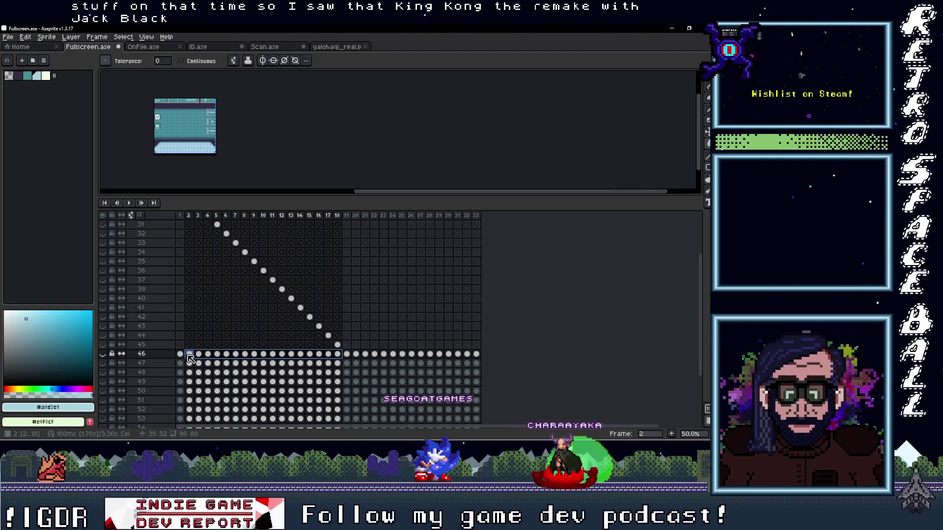
pyautogui.press('Delete')
pyautogui.press('Home')
pyautogui.press('Delete')
pyautogui.moveTo(347, 356); pyautogui.dragTo(475, 355)
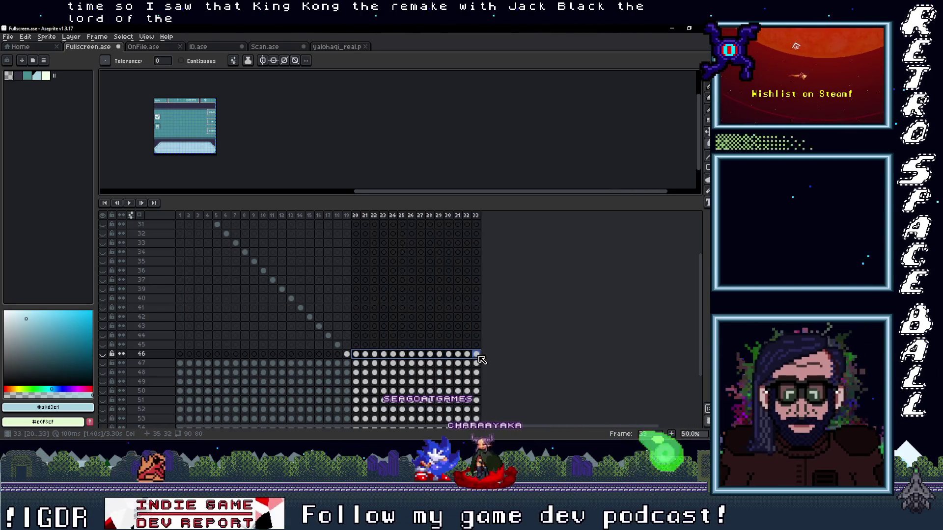
pyautogui.press('Delete')
pyautogui.moveTo(348, 364); pyautogui.dragTo(195, 364)
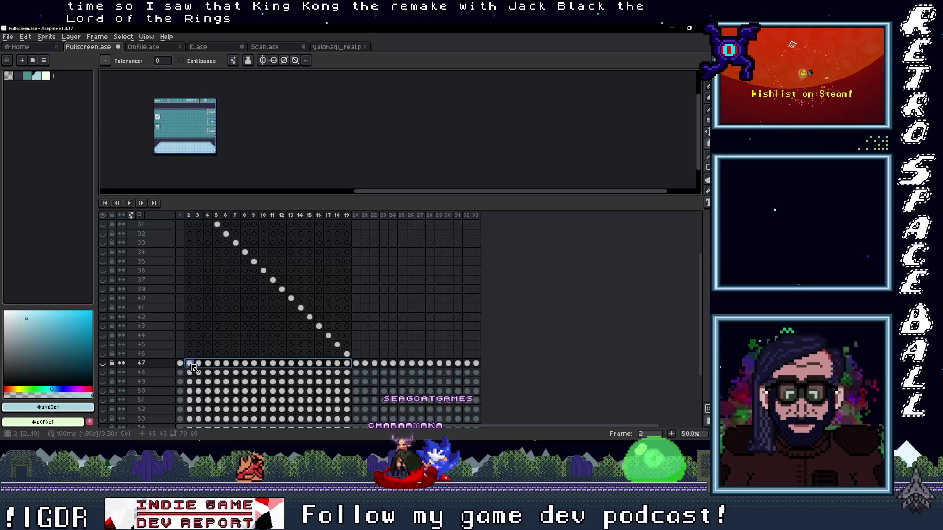
pyautogui.press('Delete')
pyautogui.moveTo(355, 364); pyautogui.dragTo(485, 366)
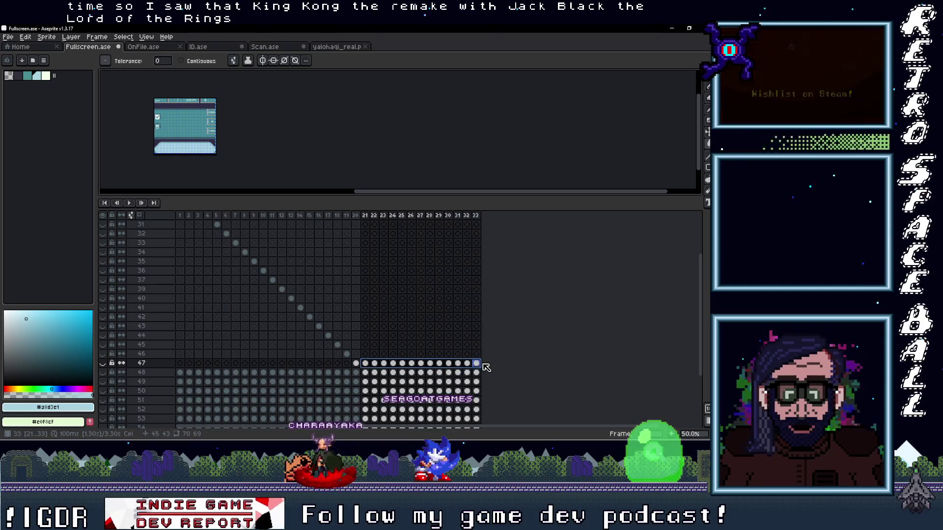
pyautogui.press('Delete')
pyautogui.moveTo(356, 373); pyautogui.dragTo(184, 374)
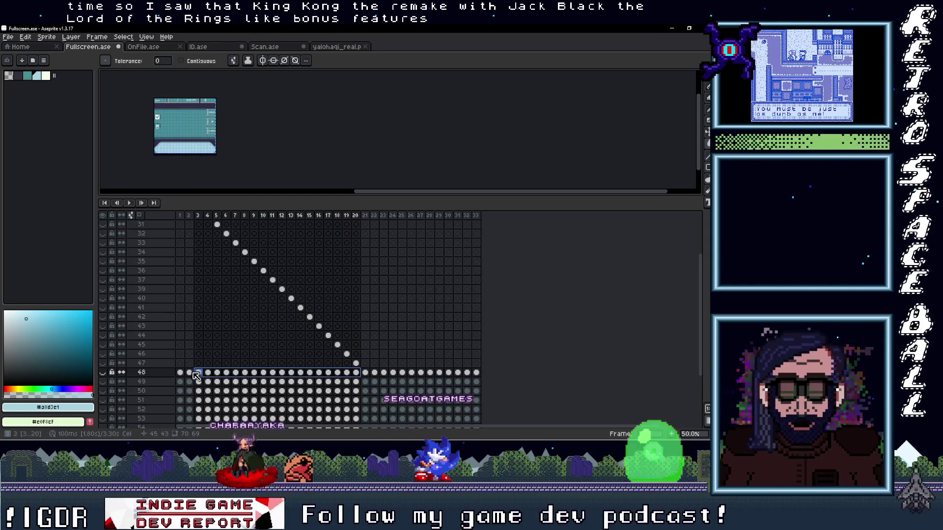
pyautogui.press('Delete')
pyautogui.moveTo(374, 373); pyautogui.dragTo(471, 373)
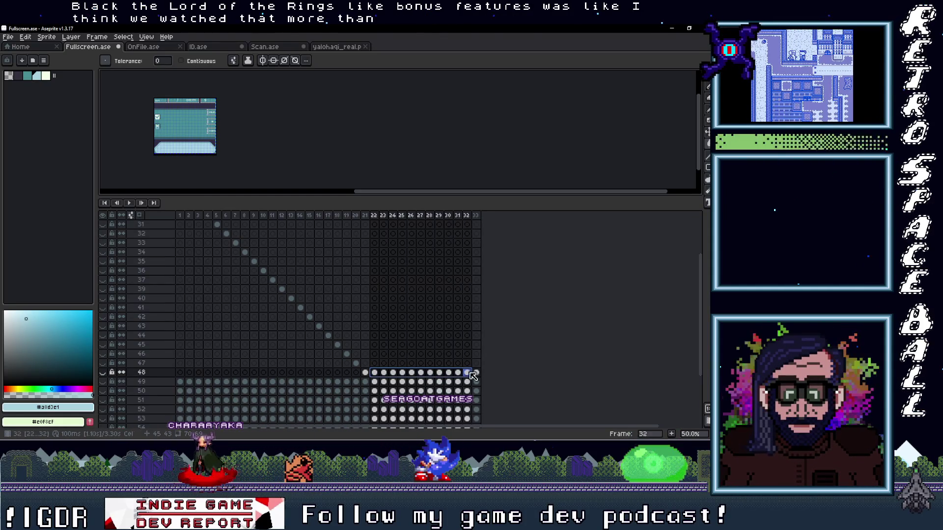
pyautogui.press('Delete')
pyautogui.scroll(-3, 371, 375)
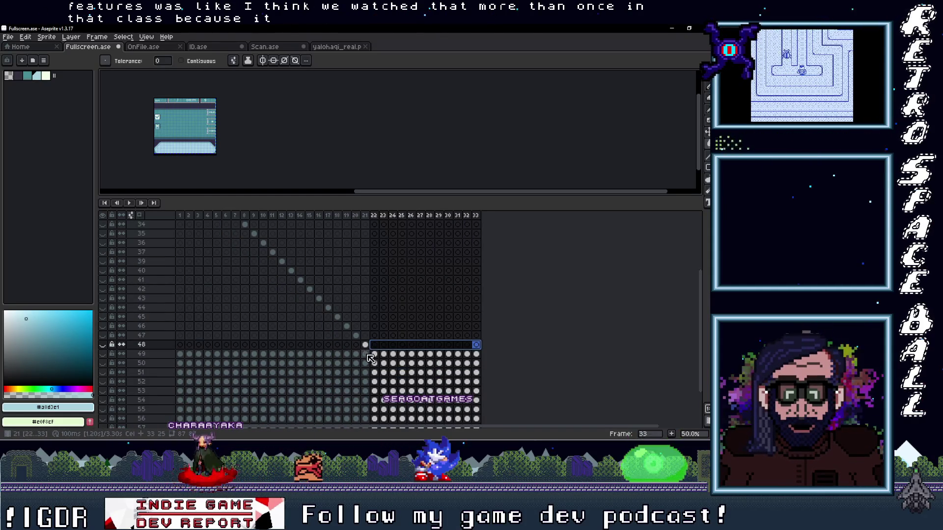
pyautogui.scroll(-1, 370, 358)
# - Trim layers 49–51 down to their single staircase cels
pyautogui.click(190, 359)
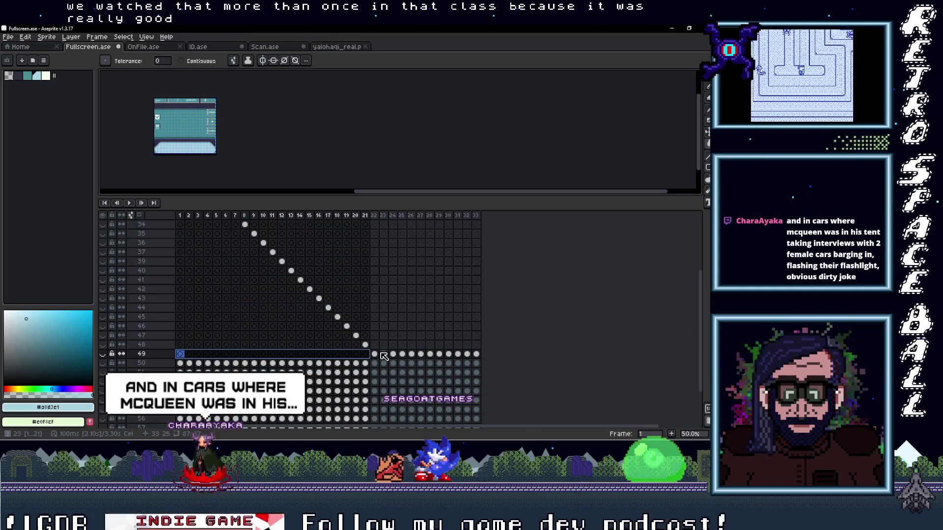
pyautogui.moveTo(273, 357); pyautogui.dragTo(475, 356)
pyautogui.press('Delete')
pyautogui.press('Delete')
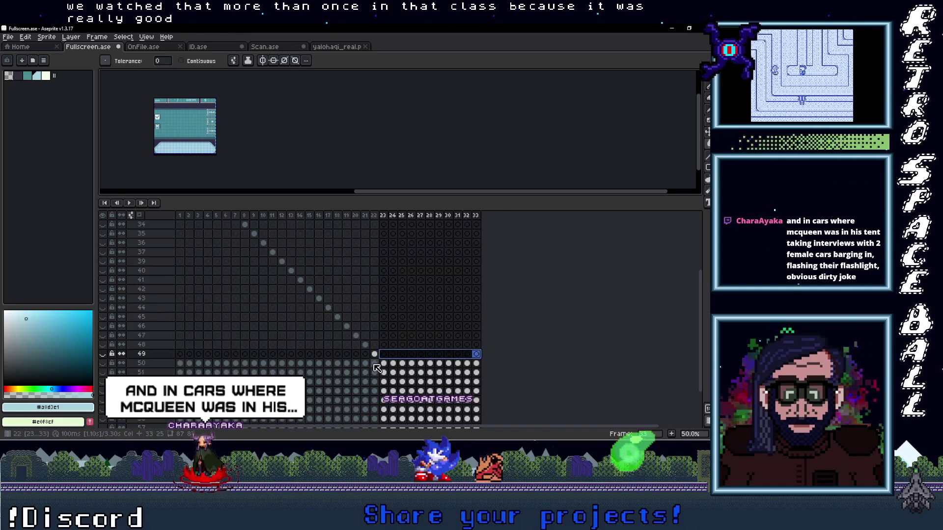
pyautogui.scroll(-1, 371, 361)
pyautogui.click(187, 366)
pyautogui.moveTo(186, 365); pyautogui.dragTo(479, 364)
pyautogui.press('Delete')
pyautogui.press('Delete')
pyautogui.scroll(-1, 402, 376)
pyautogui.moveTo(393, 375); pyautogui.dragTo(181, 373)
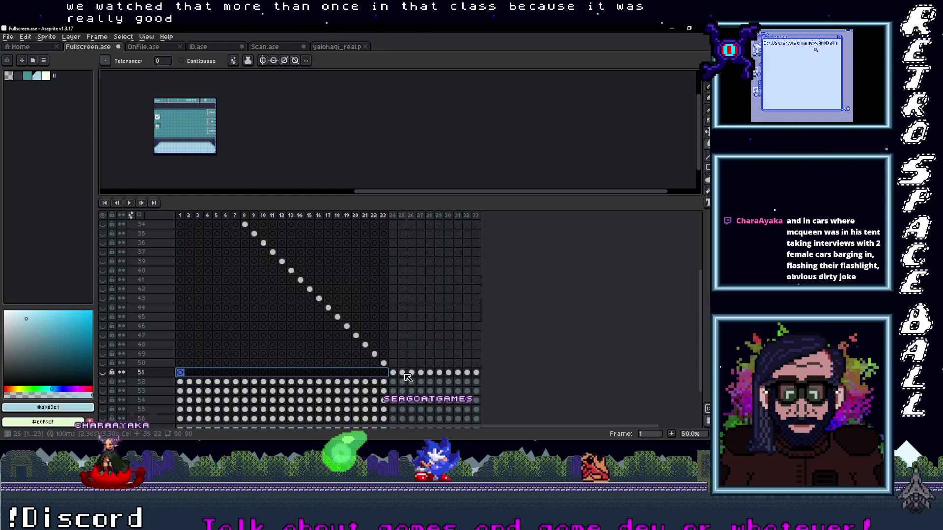
pyautogui.press('Delete')
pyautogui.moveTo(393, 373); pyautogui.dragTo(477, 373)
pyautogui.press('Delete')
pyautogui.scroll(-3, 401, 376)
# - Clear the cels before and after the staircase frame on layers 52–55
pyautogui.moveTo(393, 345); pyautogui.dragTo(182, 347)
pyautogui.press('Delete')
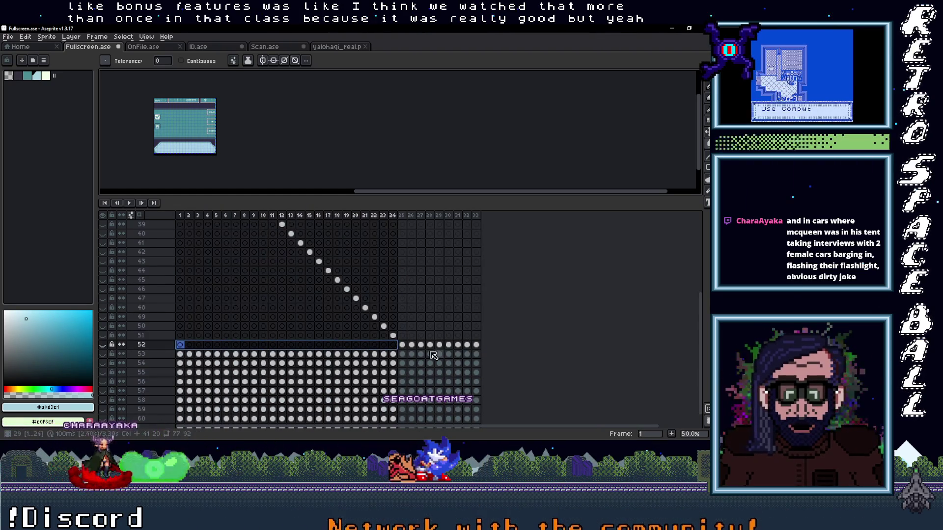
pyautogui.moveTo(411, 345); pyautogui.dragTo(478, 347)
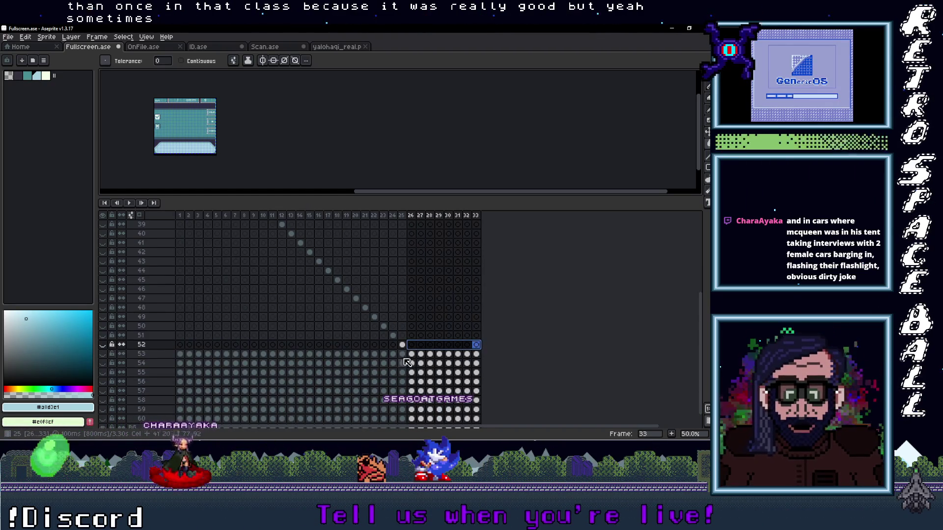
pyautogui.press('Delete')
pyautogui.moveTo(402, 354); pyautogui.dragTo(181, 355)
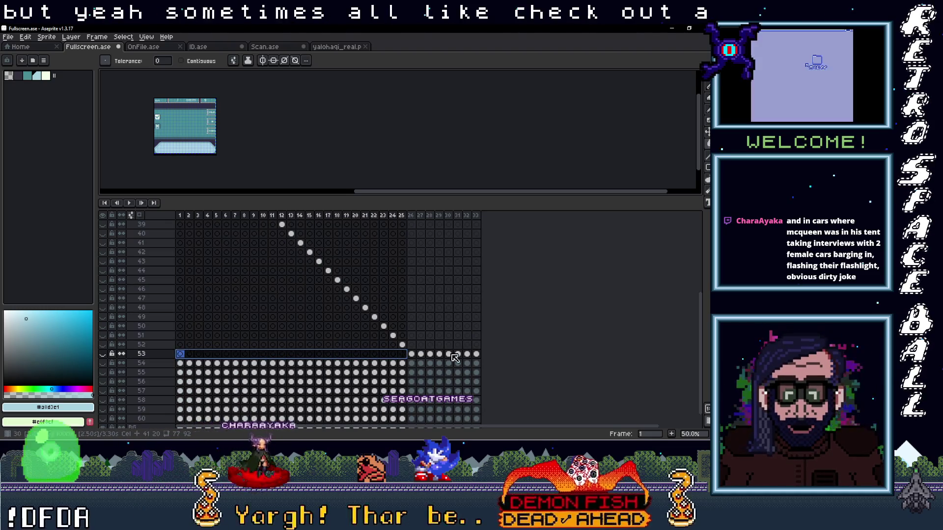
pyautogui.press('Delete')
pyautogui.moveTo(420, 354); pyautogui.dragTo(478, 355)
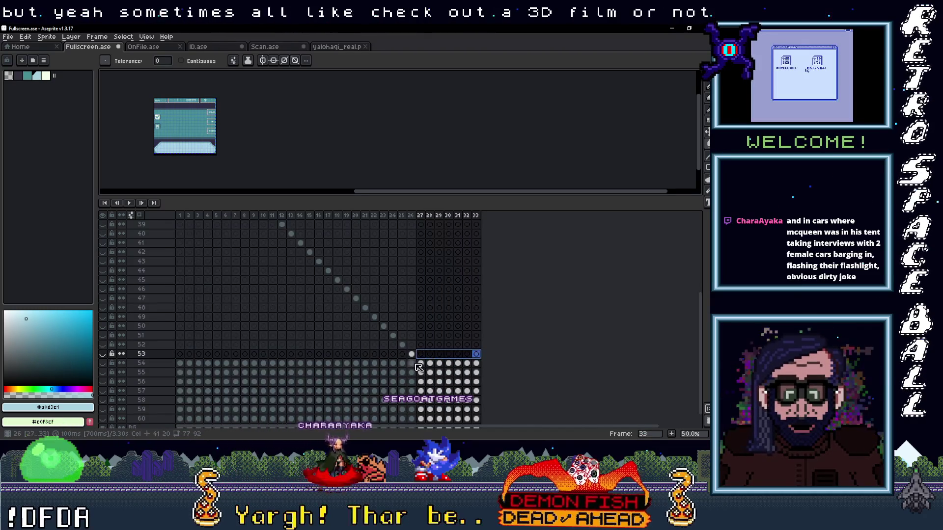
pyautogui.press('Delete')
pyautogui.moveTo(411, 363); pyautogui.dragTo(177, 364)
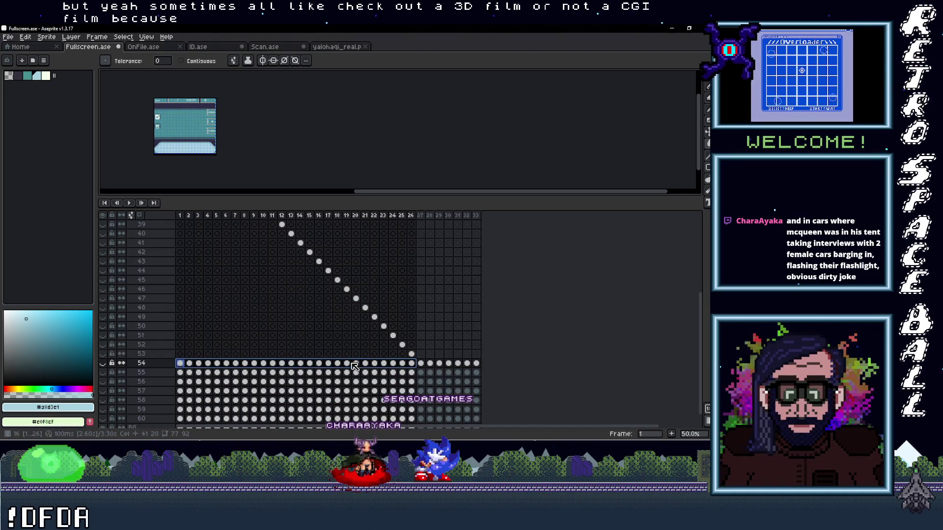
pyautogui.press('Delete')
pyautogui.moveTo(429, 363)
pyautogui.mouseDown()
pyautogui.moveTo(477, 363)
pyautogui.moveTo(180, 372)
pyautogui.mouseUp()
pyautogui.press('Delete')
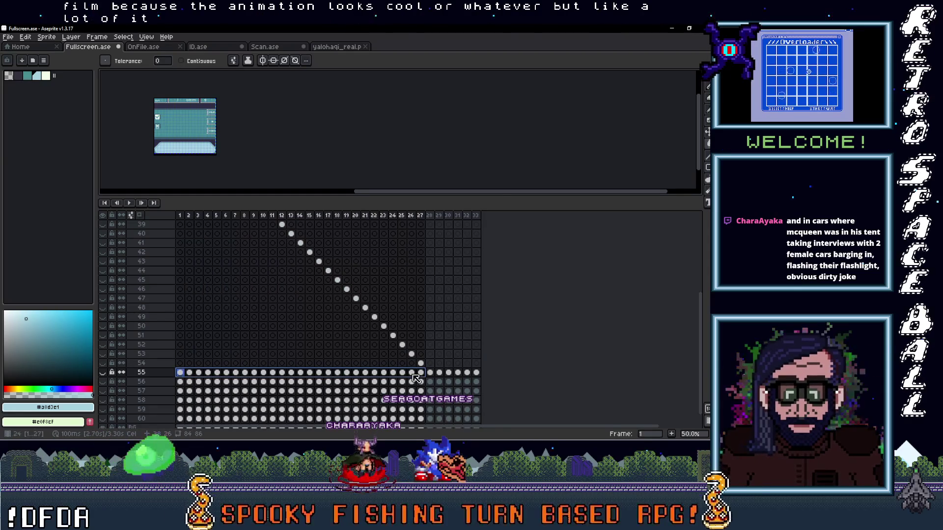
pyautogui.press('Delete')
pyautogui.moveTo(441, 374); pyautogui.dragTo(480, 374)
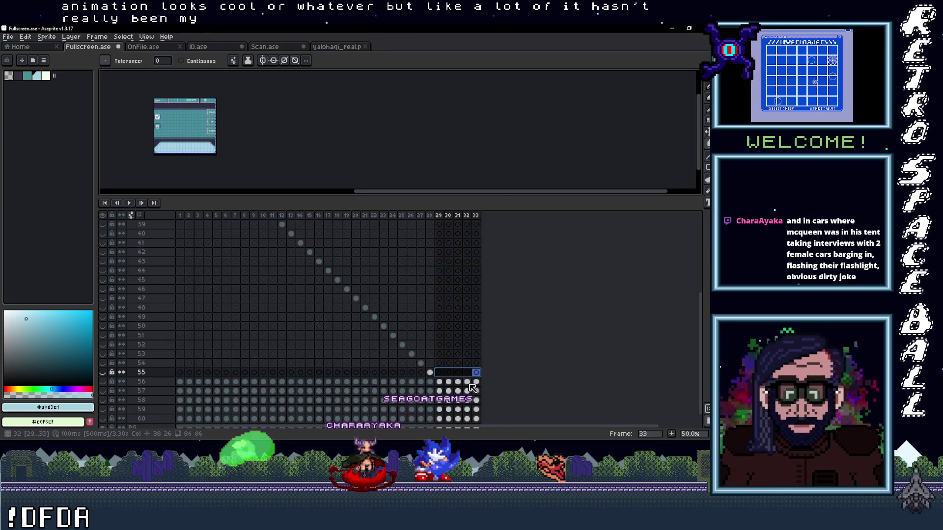
pyautogui.scroll(-1, 473, 386)
# - Trim layers 56–59 to their staircase cels, undoing an accidental over-clear along the way
pyautogui.moveTo(258, 368); pyautogui.dragTo(451, 368)
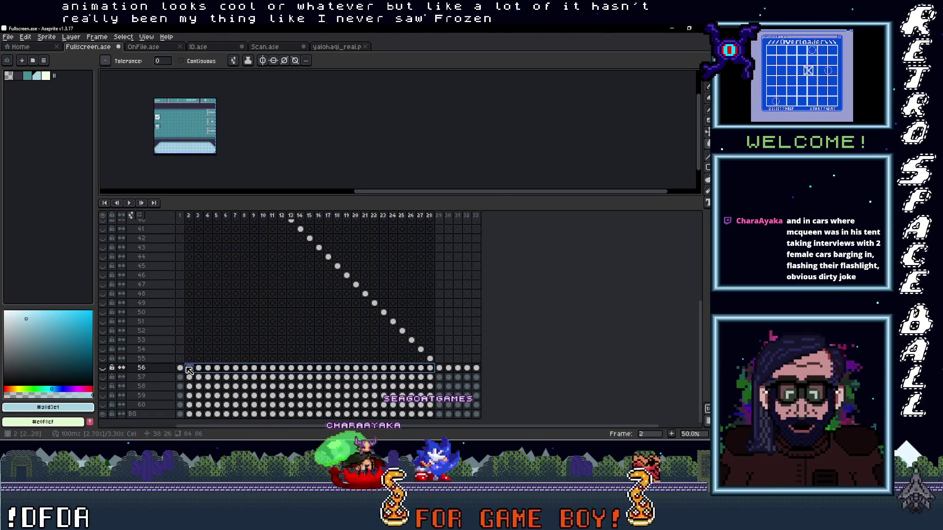
pyautogui.press('Delete')
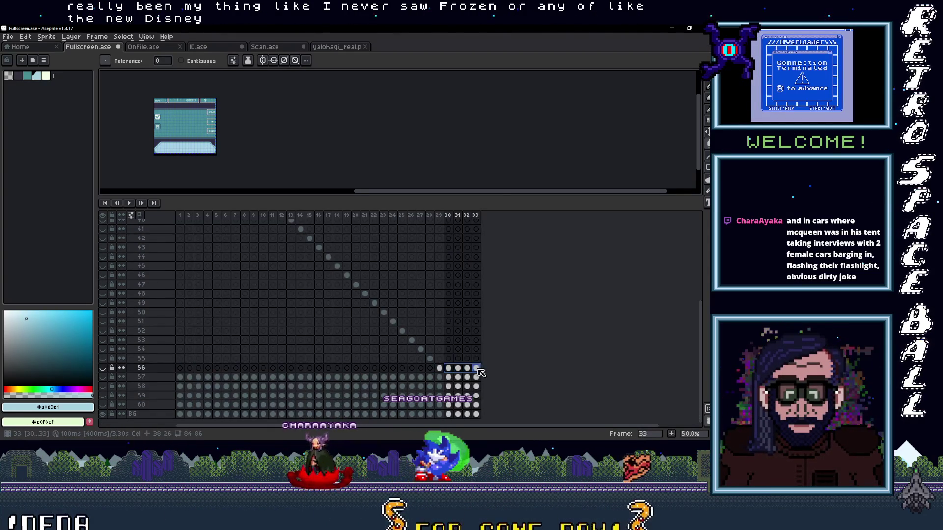
pyautogui.click(190, 377)
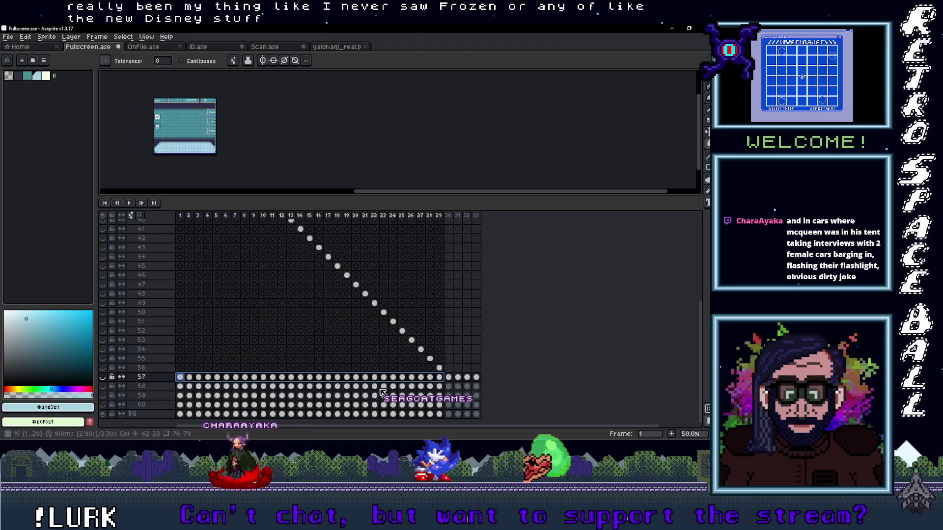
pyautogui.press('Delete')
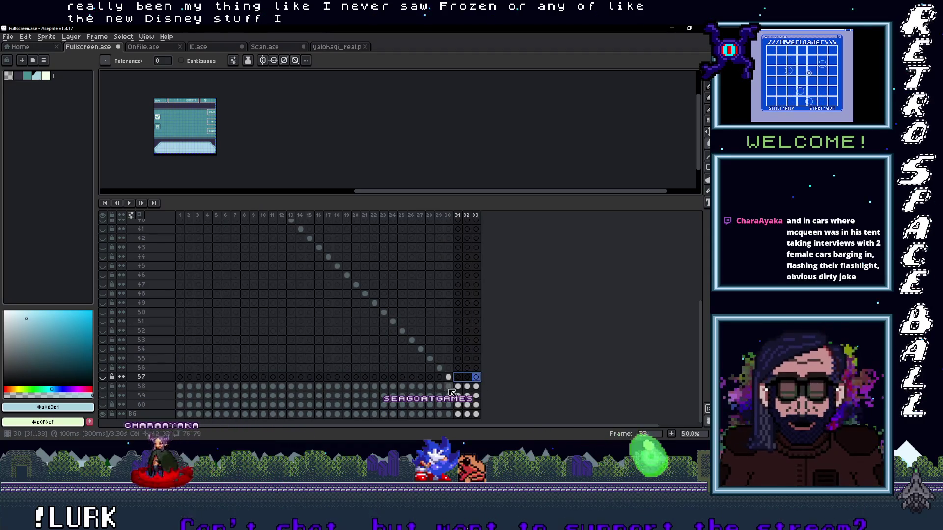
pyautogui.hotkey('ctrl', 'z')
pyautogui.hotkey('ctrl', 'z')
pyautogui.press('Delete')
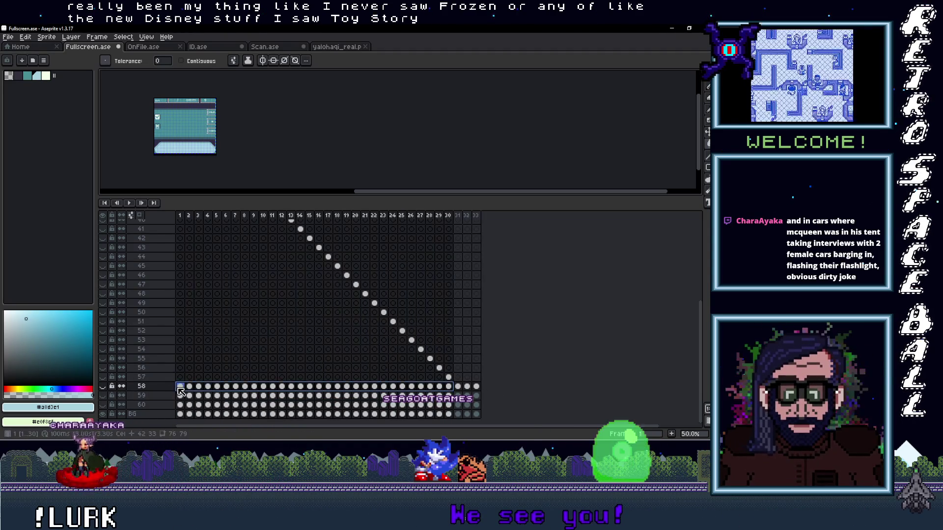
pyautogui.click(481, 388)
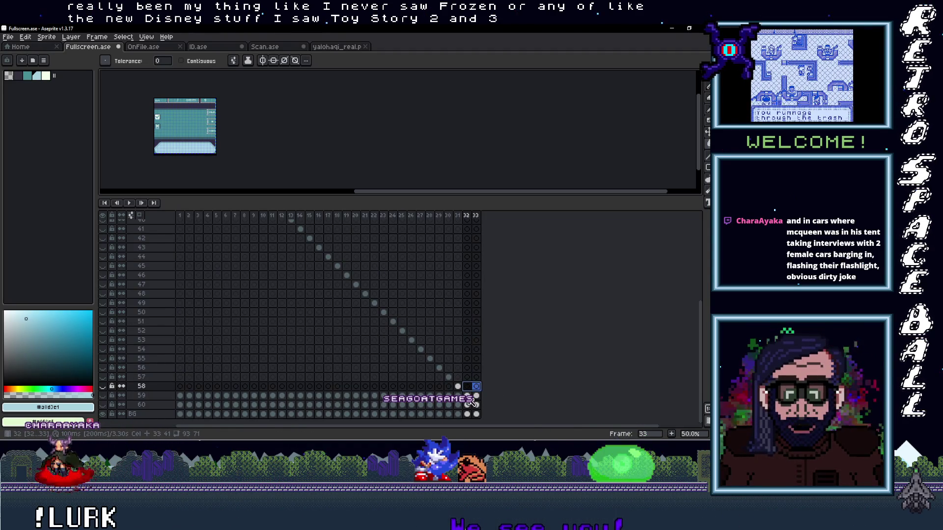
pyautogui.hotkey('ctrl', 'z')
pyautogui.hotkey('ctrl', 'z')
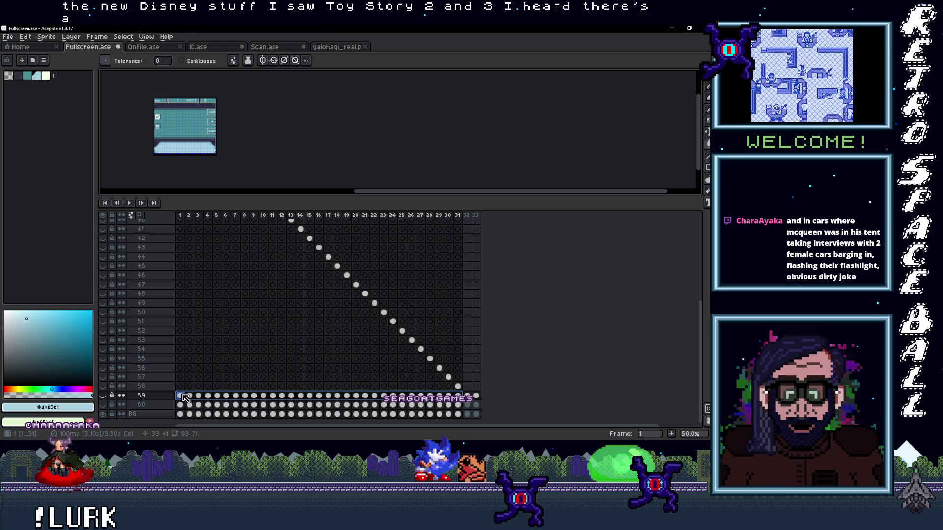
pyautogui.moveTo(439, 405)
pyautogui.mouseDown()
pyautogui.moveTo(460, 409)
pyautogui.moveTo(184, 406)
pyautogui.mouseUp()
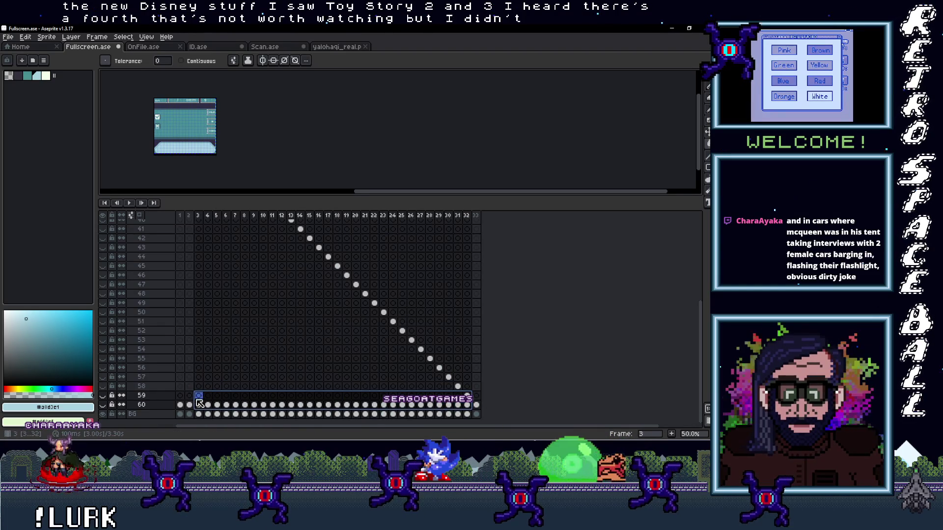
pyautogui.press('Delete')
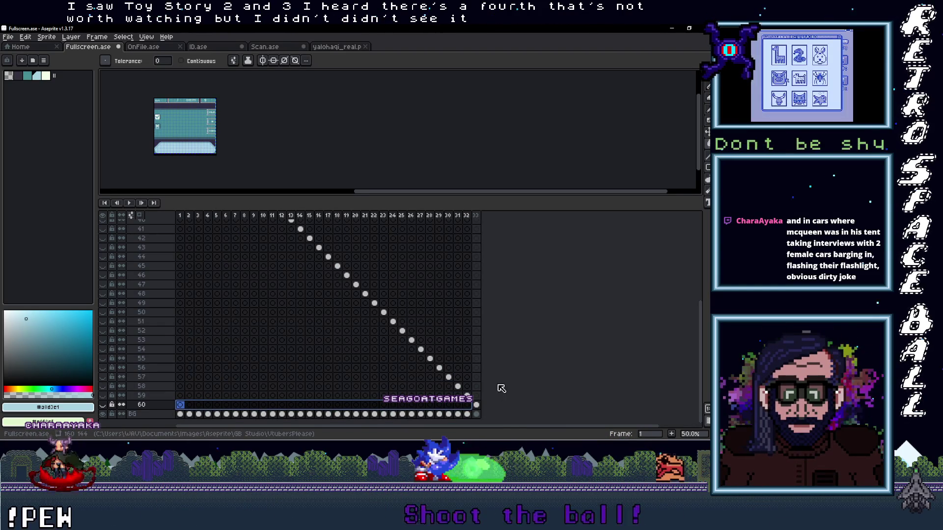
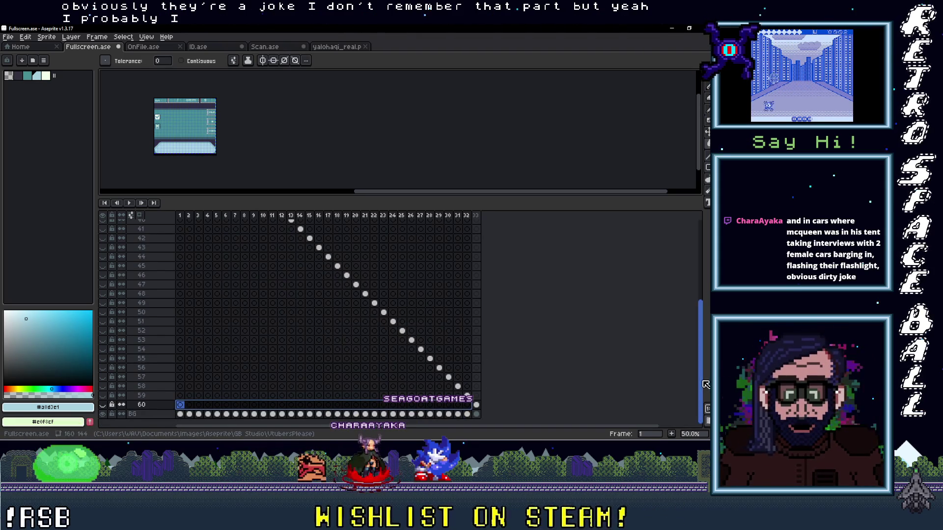
pyautogui.scroll(10, 706, 384)
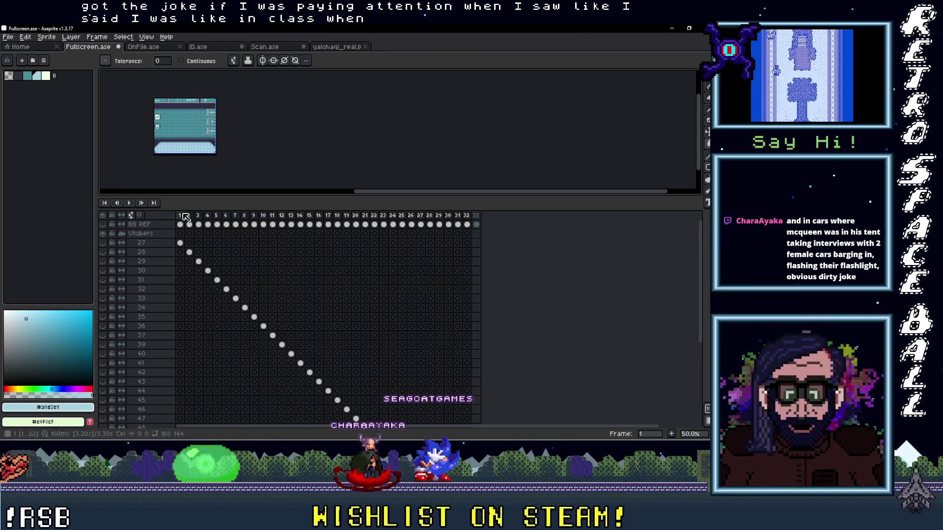
# - Make layer 27 visible so the bald portrait shows, then shrink the layer list for canvas room
pyautogui.click(140, 243)
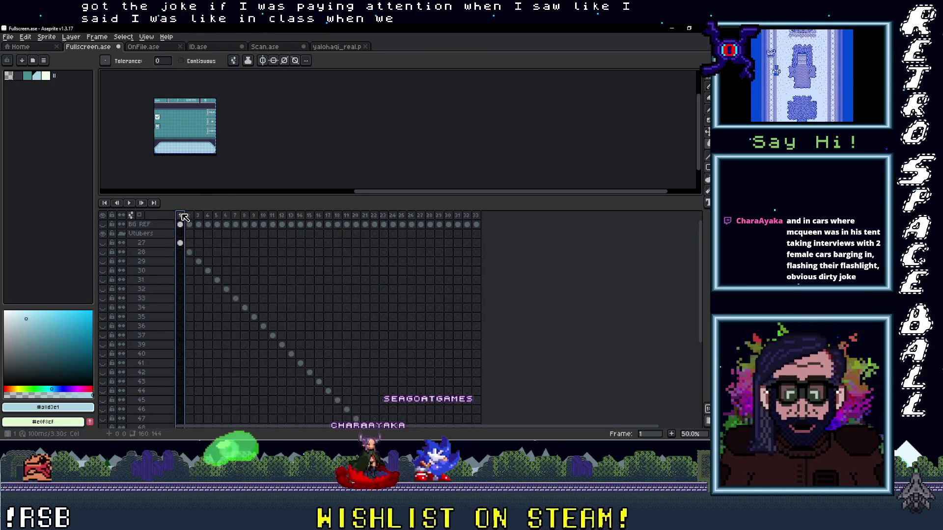
pyautogui.click(103, 247)
pyautogui.scroll(-3, 104, 352)
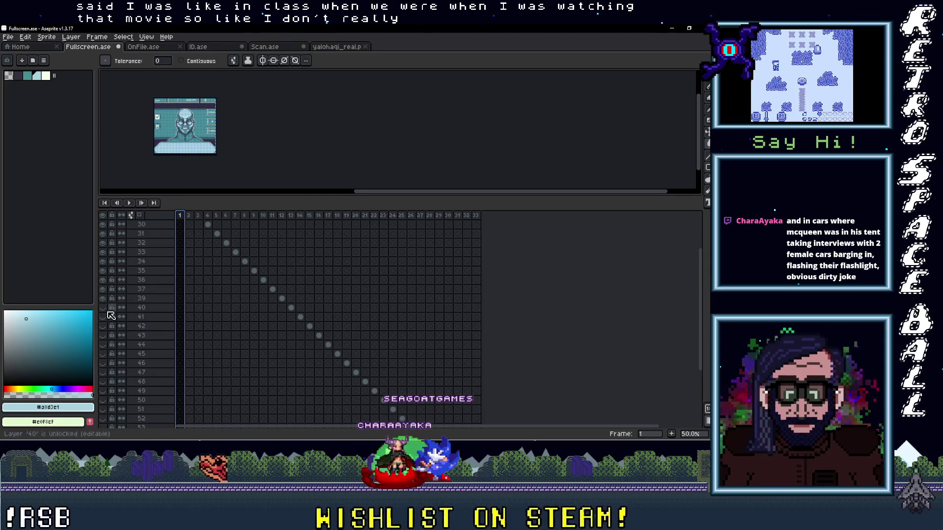
pyautogui.scroll(-3, 104, 354)
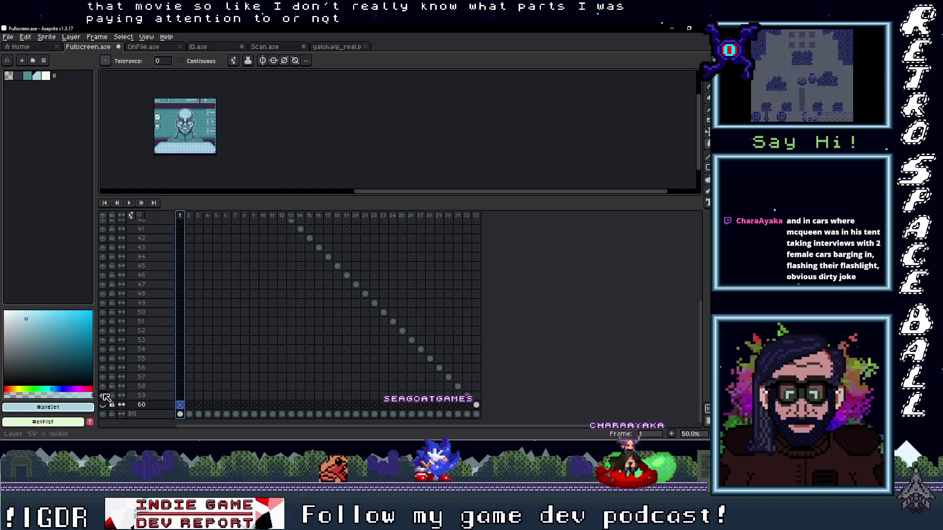
pyautogui.scroll(8, 270, 365)
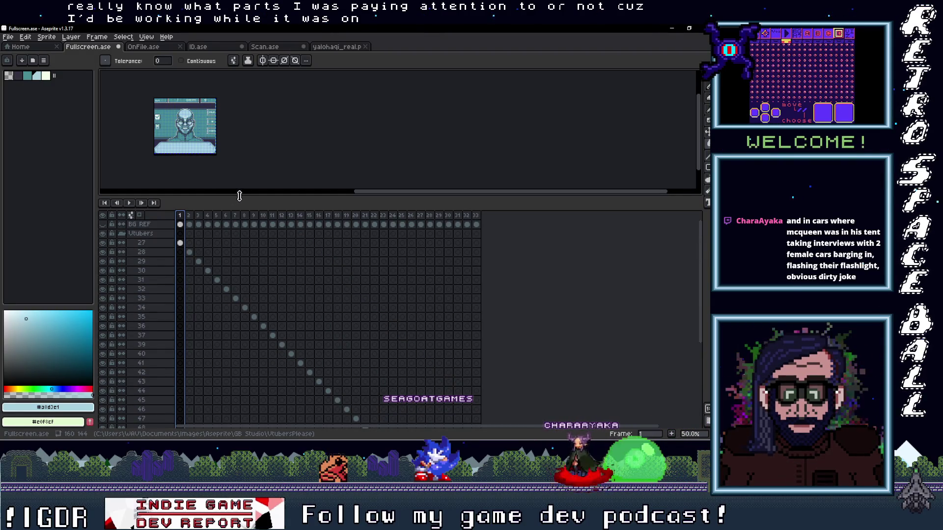
pyautogui.moveTo(240, 195); pyautogui.dragTo(240, 344)
pyautogui.scroll(4, 350, 258)
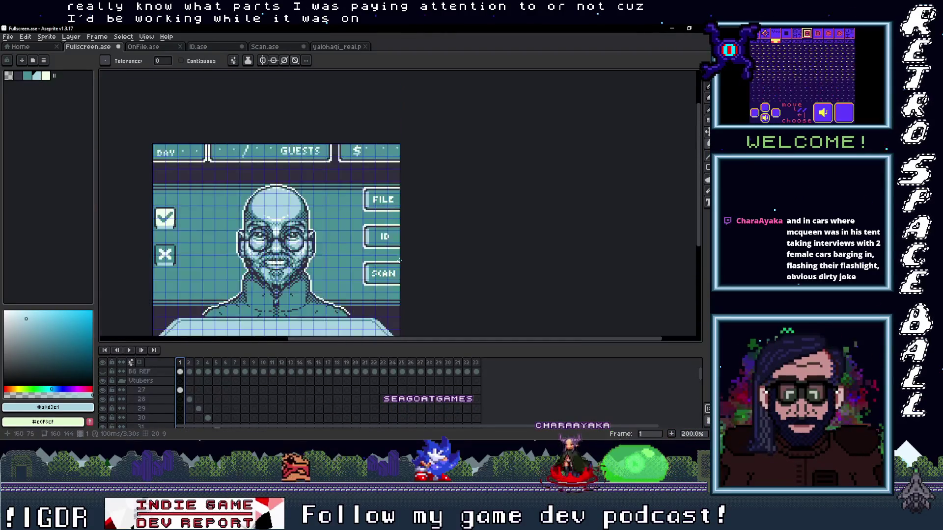
pyautogui.scroll(-2, 398, 259)
pyautogui.scroll(1, 350, 253)
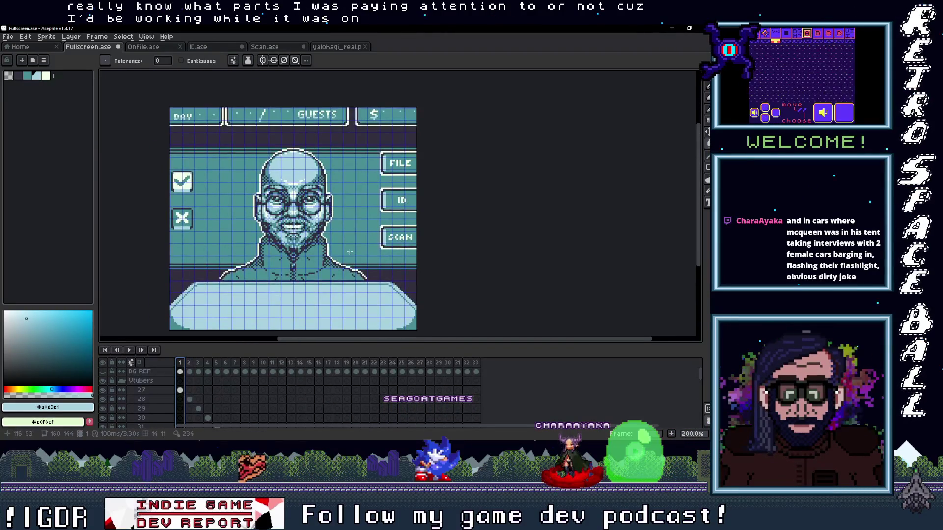
# - Play the animation to check each portrait, recentre the view and reach the File export choices
pyautogui.click(129, 350)
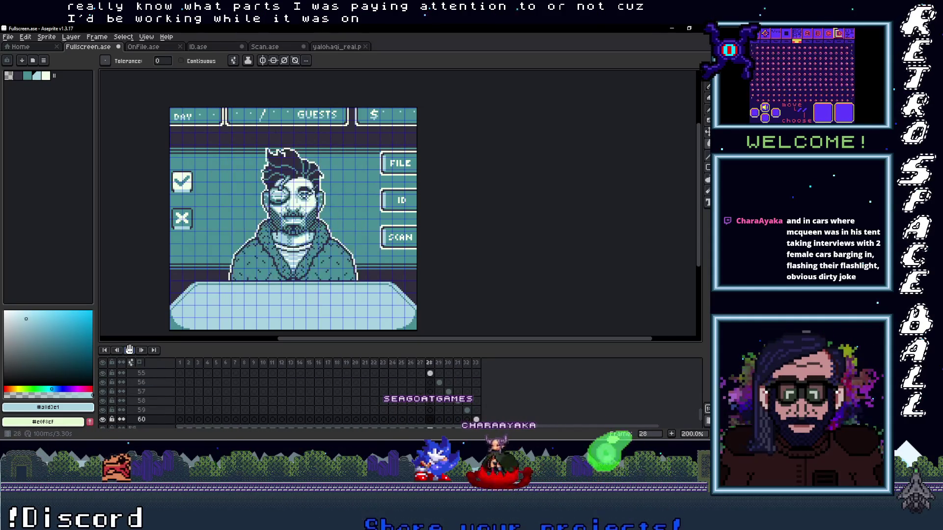
pyautogui.scroll(-3, 256, 241)
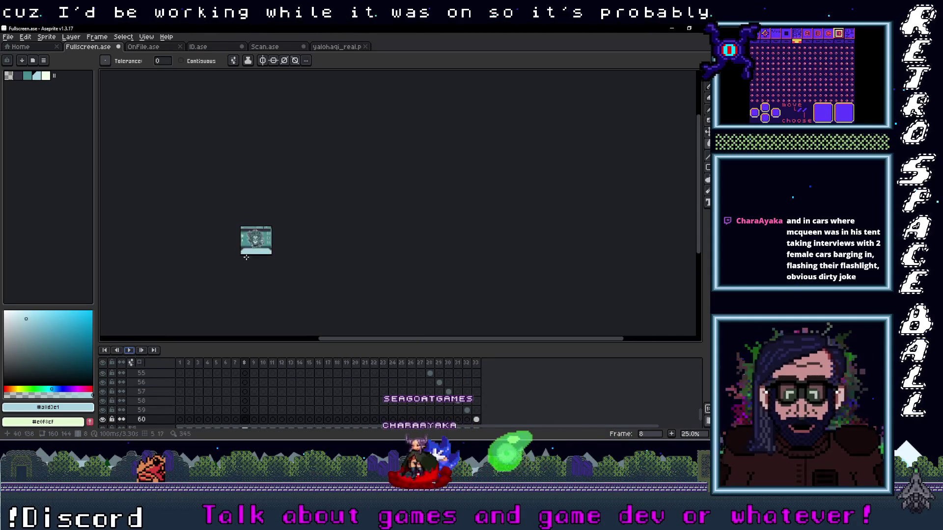
pyautogui.scroll(1, 269, 219)
pyautogui.scroll(1, 269, 219)
pyautogui.scroll(1, 269, 219)
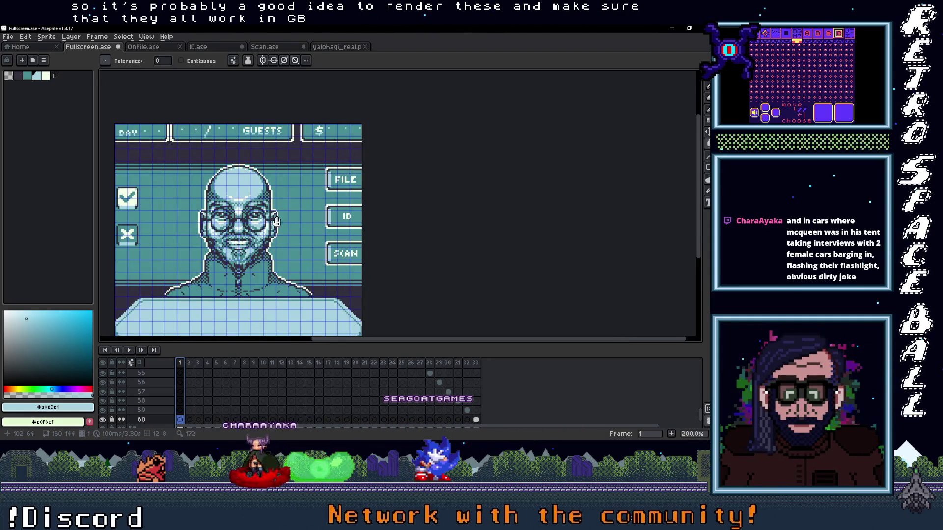
pyautogui.moveTo(280, 221); pyautogui.dragTo(311, 199)
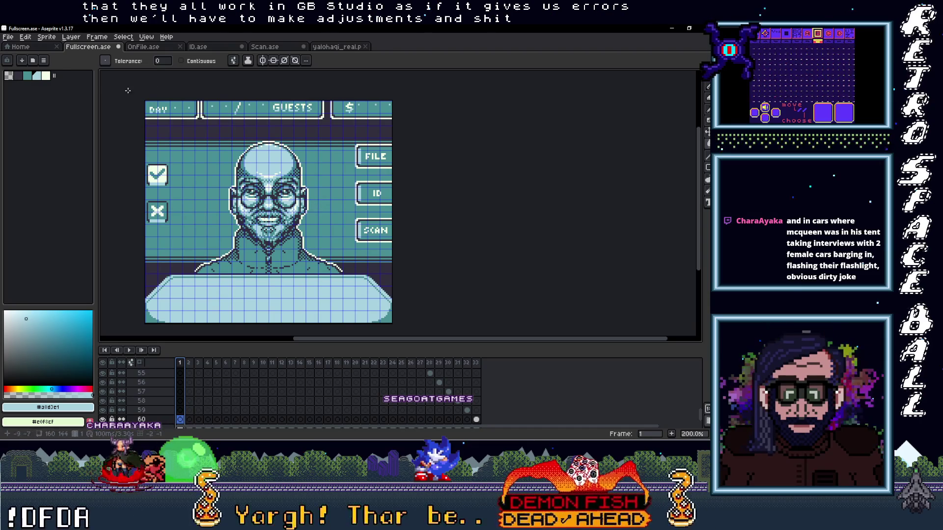
pyautogui.click(8, 36)
pyautogui.moveTo(20, 113)
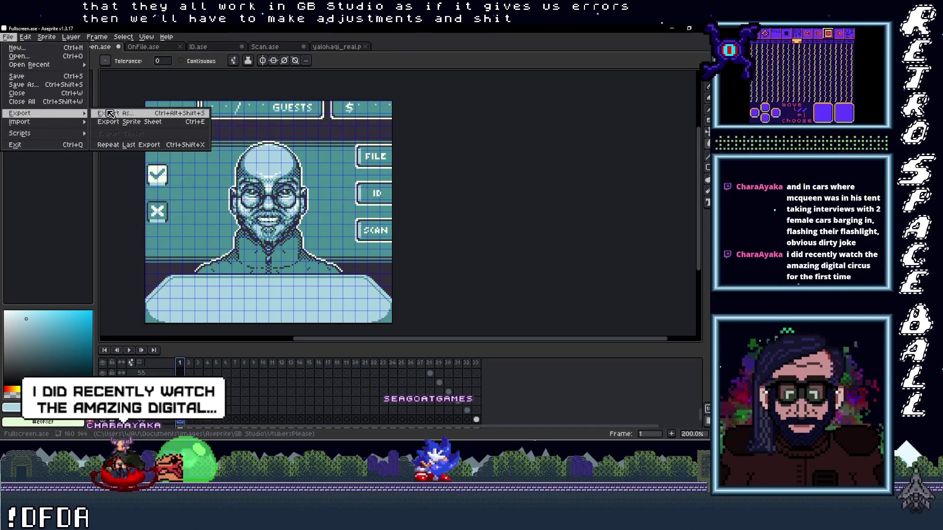
# - In Export File, browse for an output location via Choose File and list the Save as type formats
pyautogui.click(115, 115)
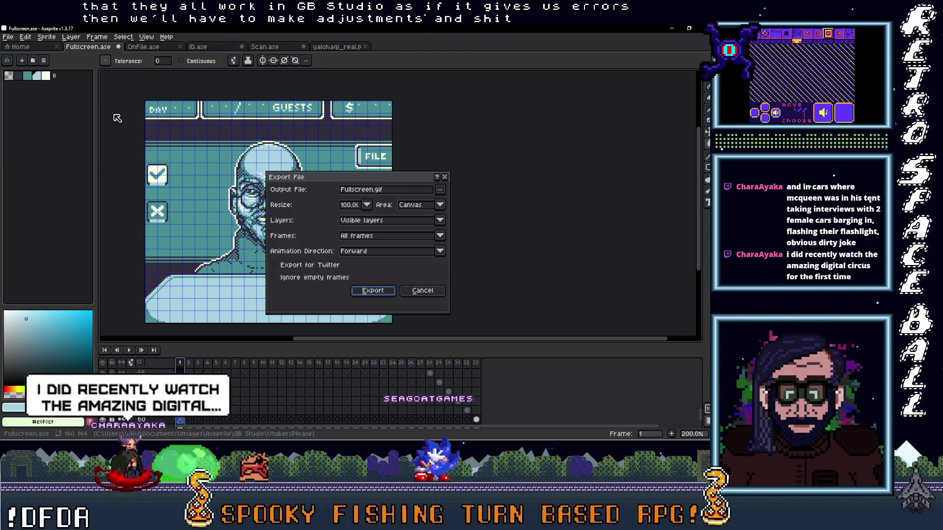
pyautogui.click(440, 190)
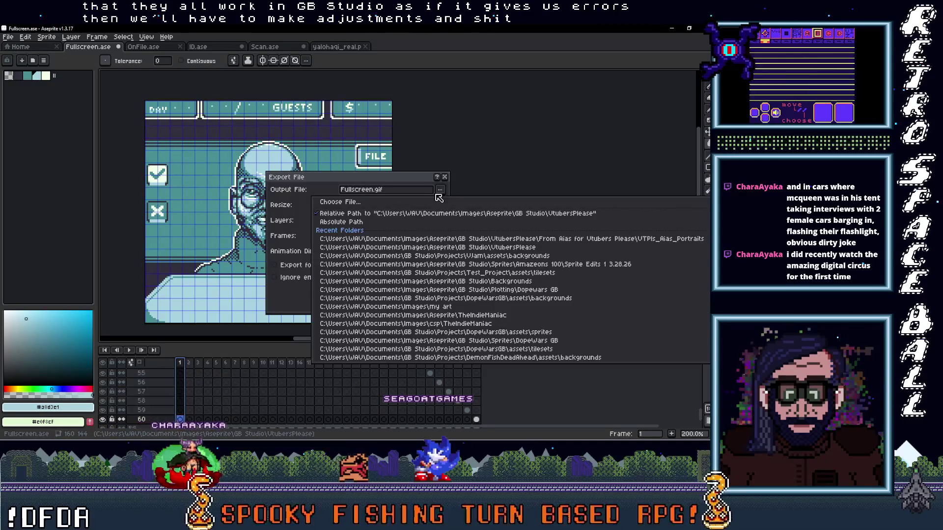
pyautogui.click(373, 192)
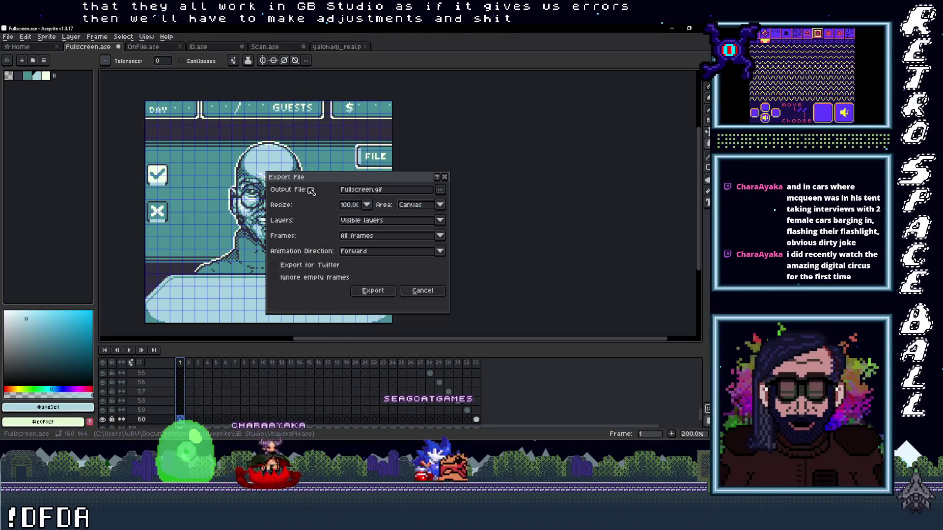
pyautogui.click(440, 190)
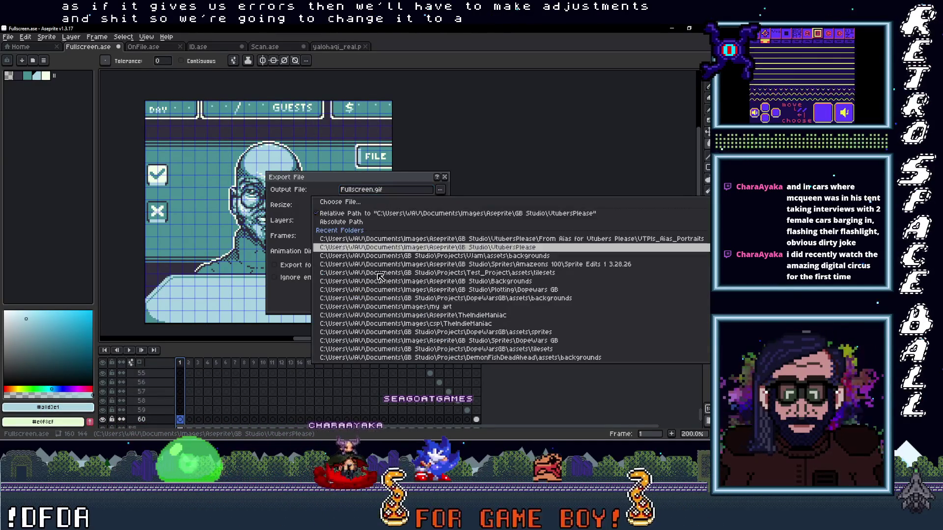
pyautogui.click(339, 201)
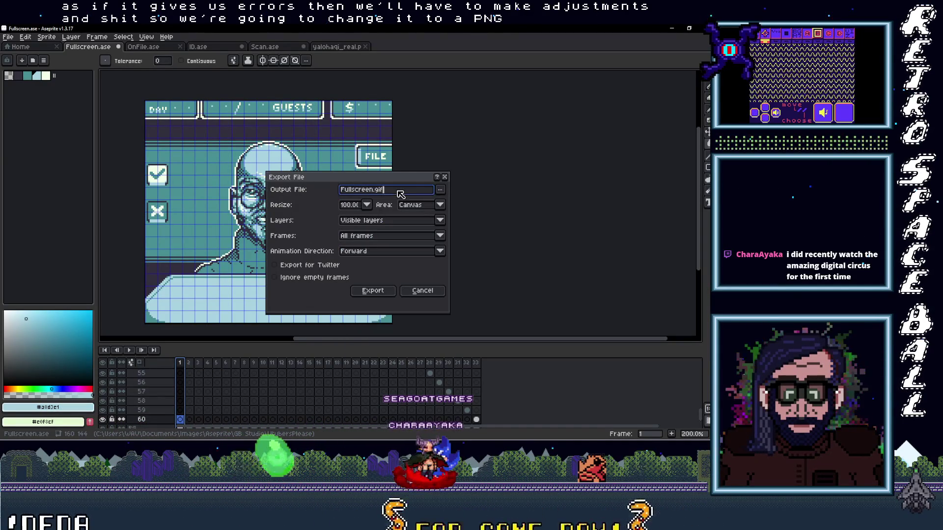
pyautogui.click(442, 193)
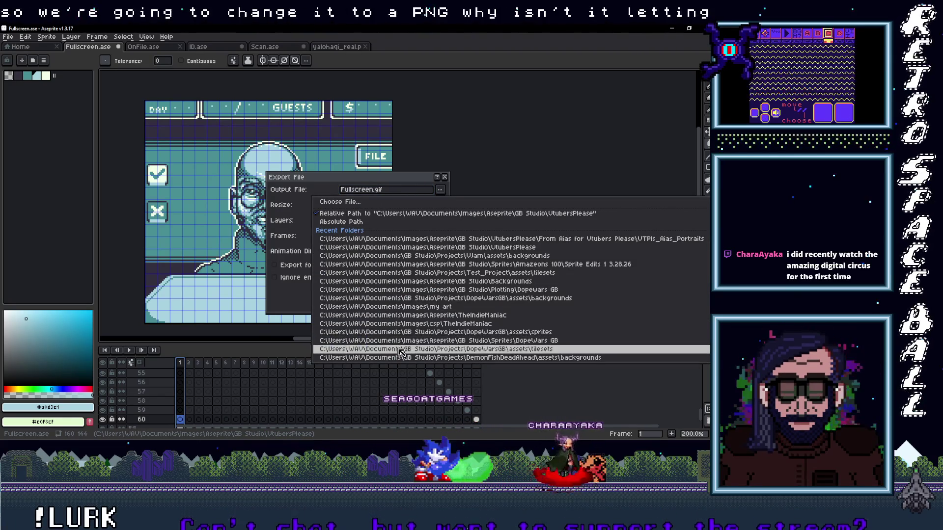
pyautogui.click(339, 202)
pyautogui.click(207, 291)
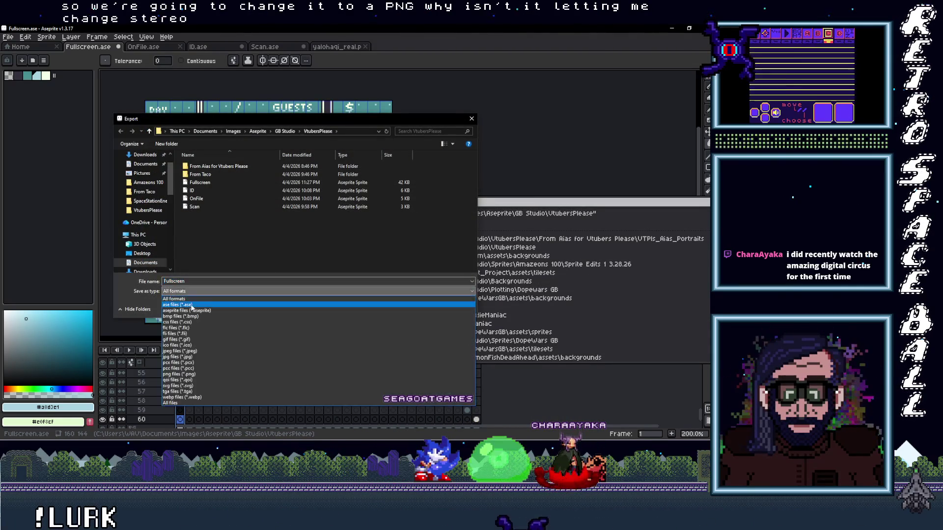
# - Choose PNG, create and enter a 'FullScreen images' folder in VtubersPlease, and save 'Fullscreen' there
pyautogui.click(177, 380)
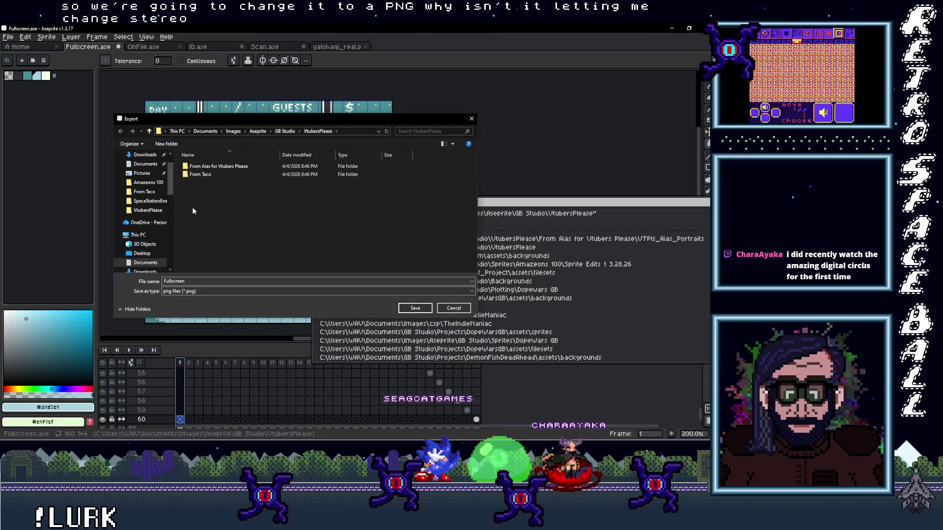
pyautogui.rightClick(197, 189)
pyautogui.moveTo(221, 291)
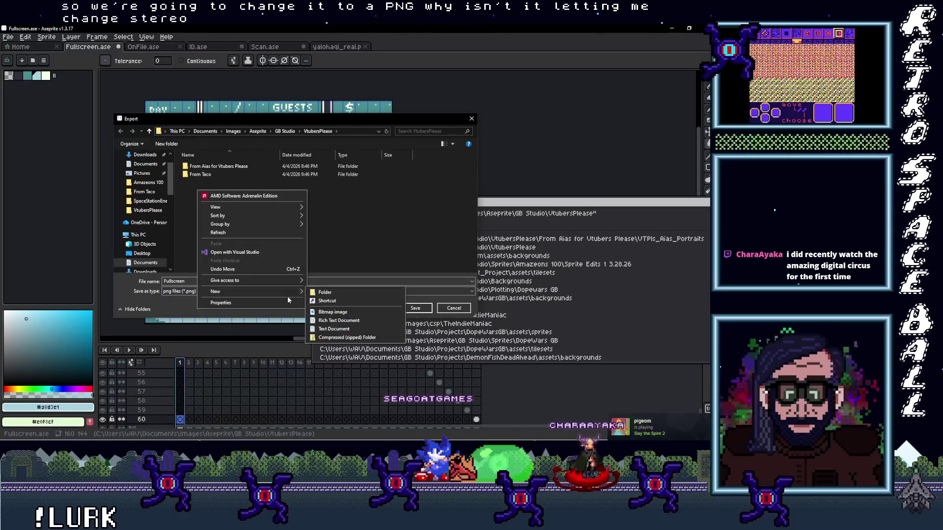
pyautogui.click(328, 293)
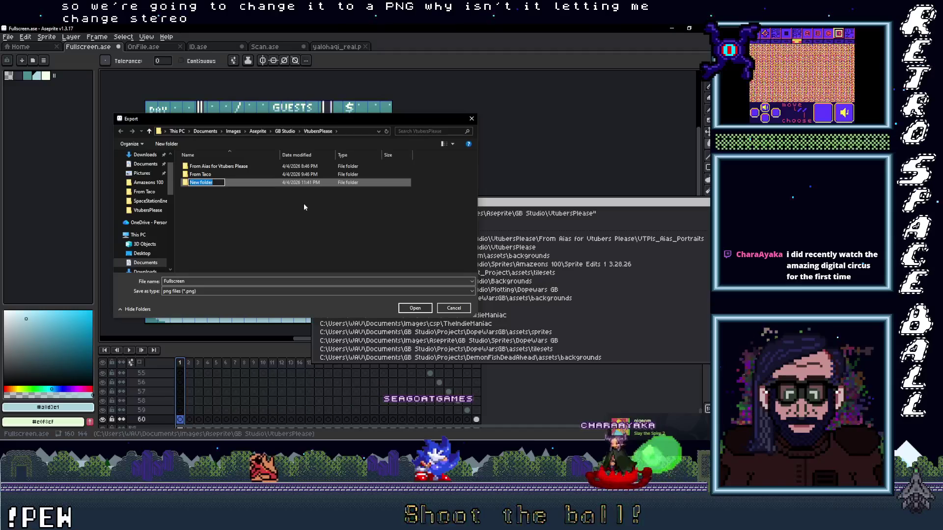
pyautogui.write('FullScree')
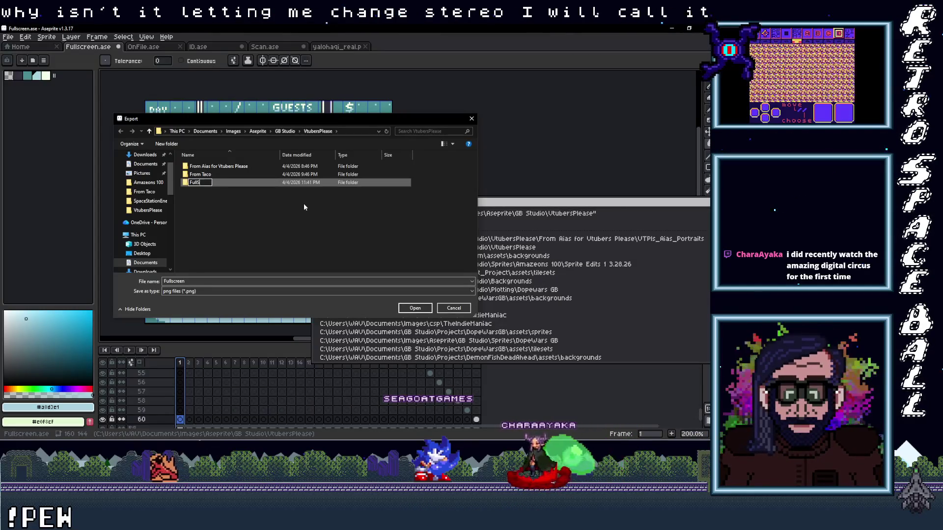
pyautogui.write('n images')
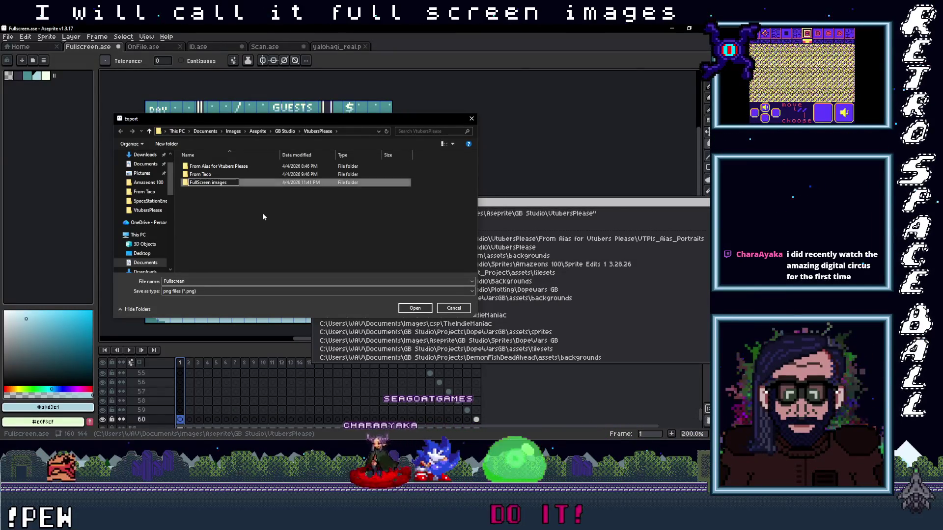
pyautogui.press('Return')
pyautogui.doubleClick(206, 184)
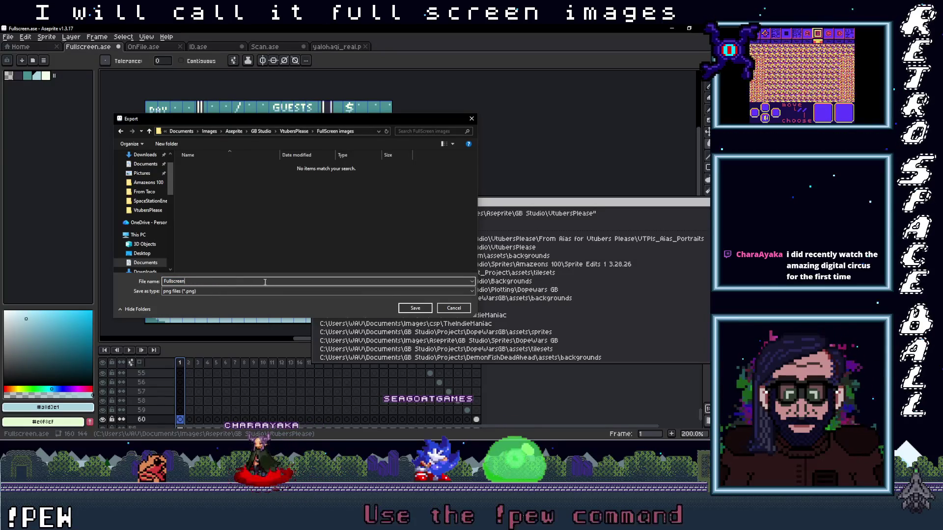
pyautogui.click(415, 308)
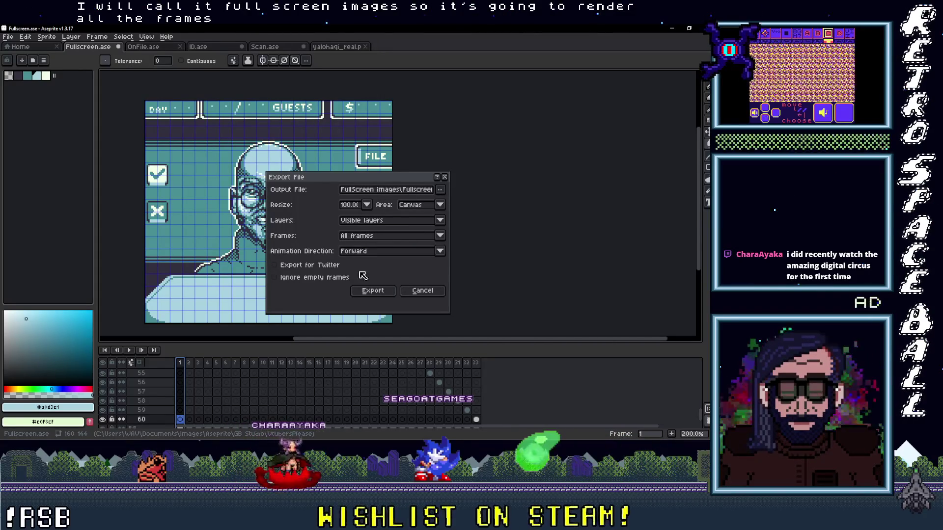
# - Export all frames as PNGs, answering Yes to the warning that layers are not kept
pyautogui.click(370, 292)
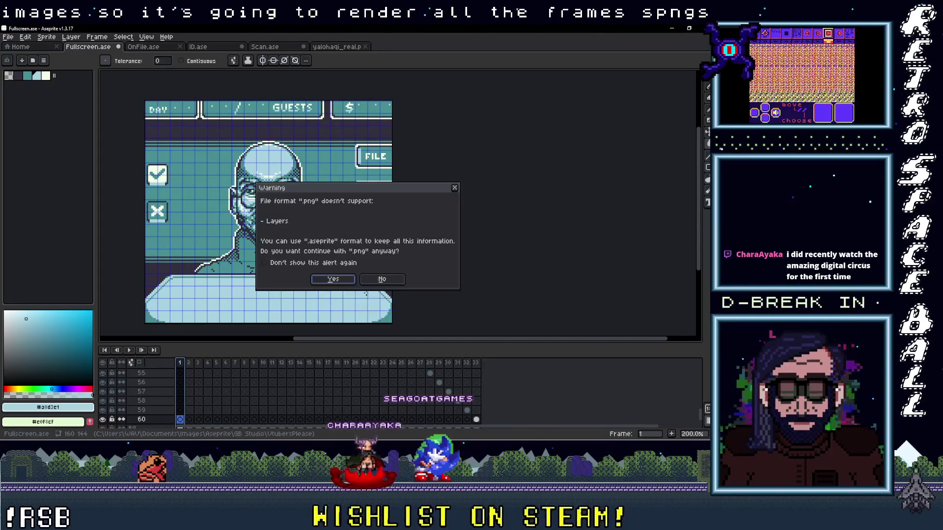
pyautogui.click(329, 281)
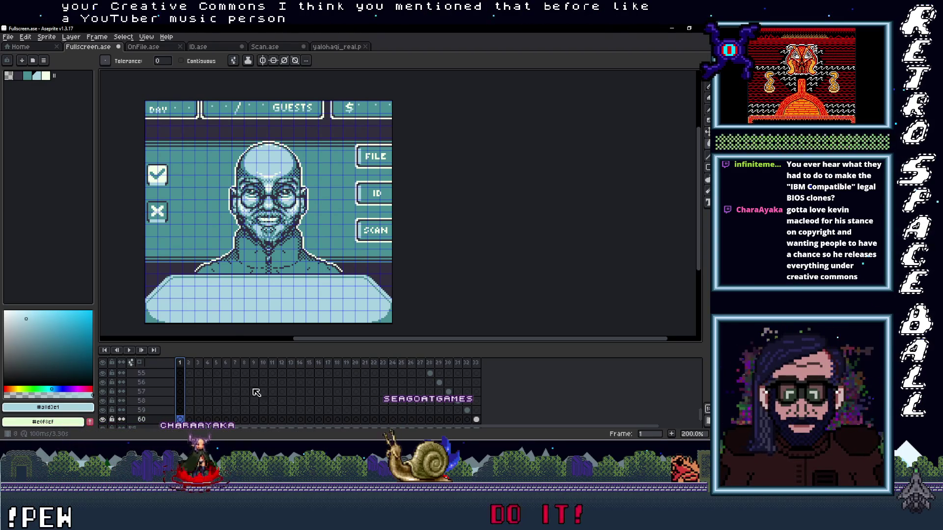
# - Play, stop and replay the Fullscreen animation to watch the guest portraits cycle
pyautogui.click(130, 351)
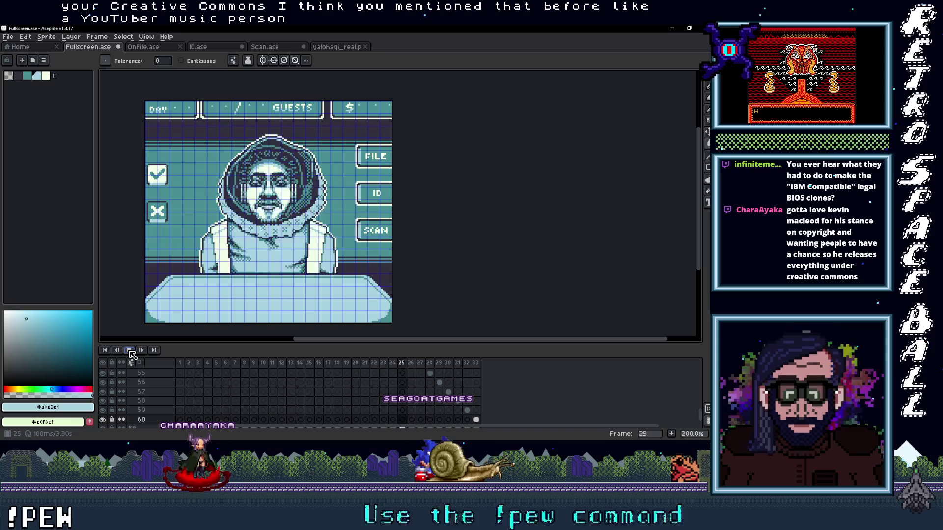
pyautogui.click(129, 351)
pyautogui.click(128, 351)
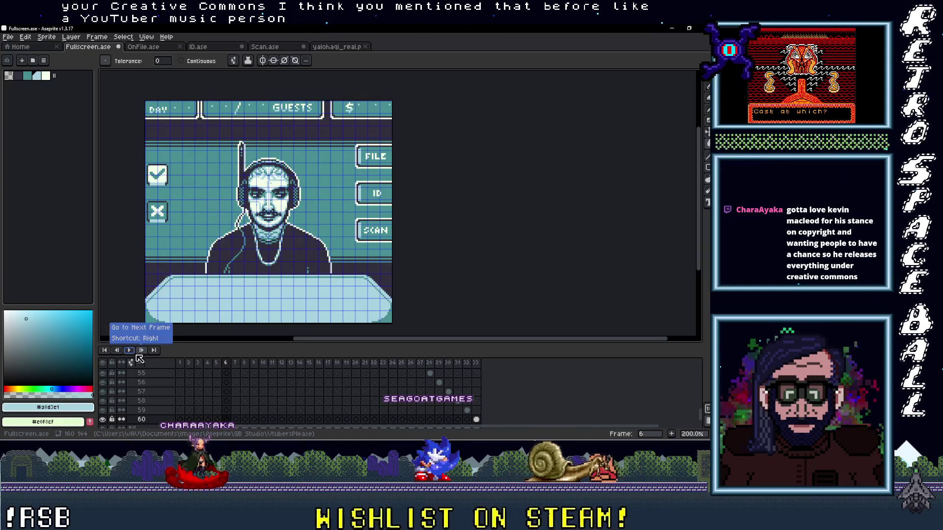